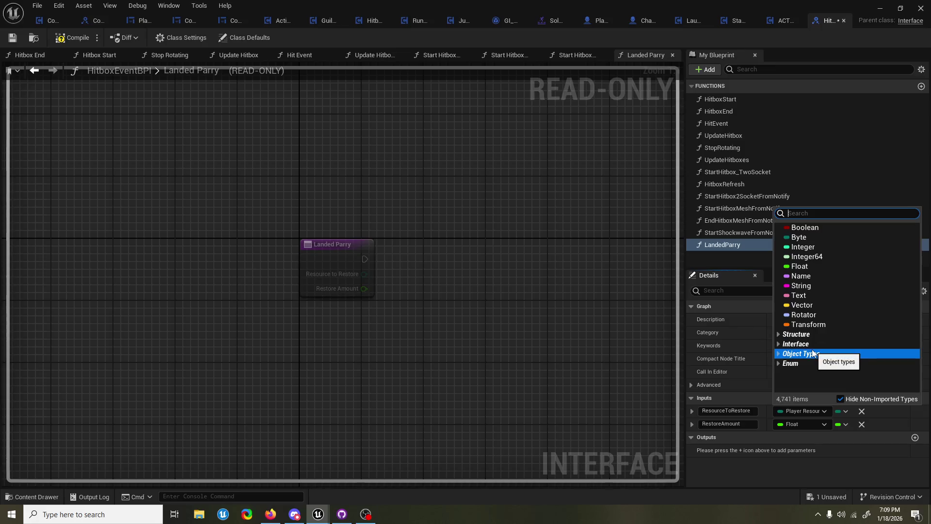
# Search 'player res', review ResourceToRestore's default value options, and open the Content Drawer to Player Resources
pyautogui.write('s')
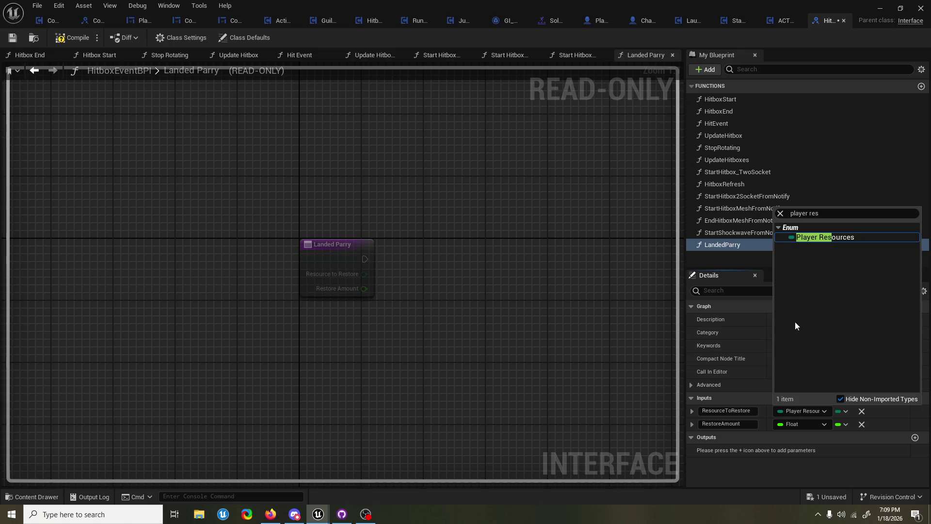
pyautogui.click(692, 412)
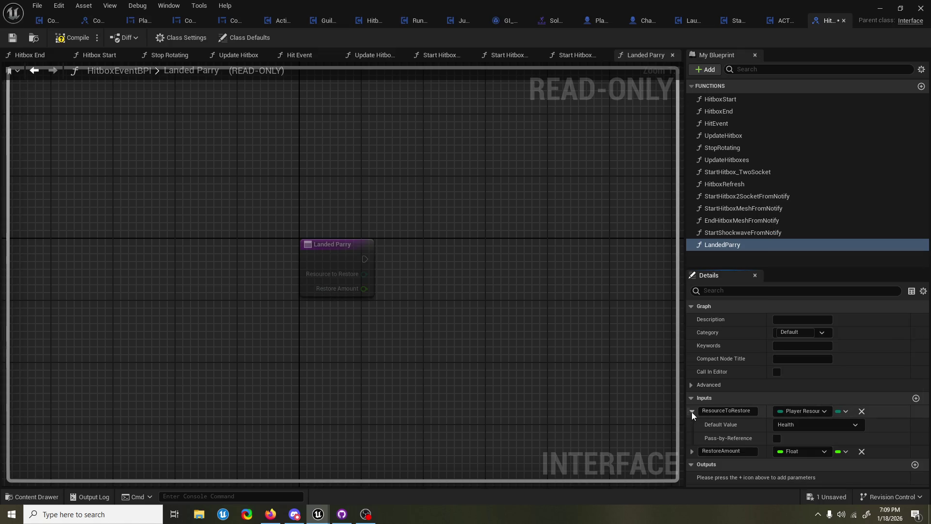
pyautogui.click(849, 421)
pyautogui.click(848, 421)
pyautogui.click(34, 496)
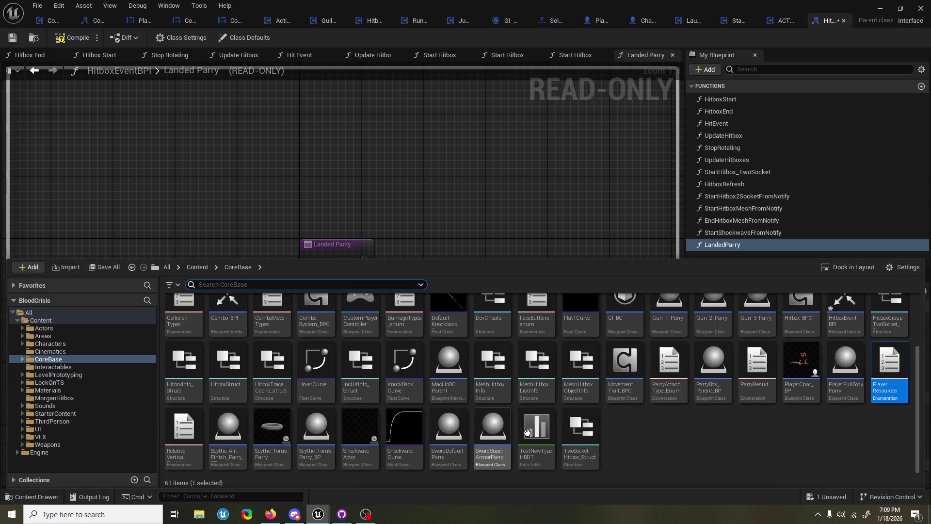
# Open the Player Resources enum, then rename the asset to PlayerResources_enum
pyautogui.doubleClick(877, 386)
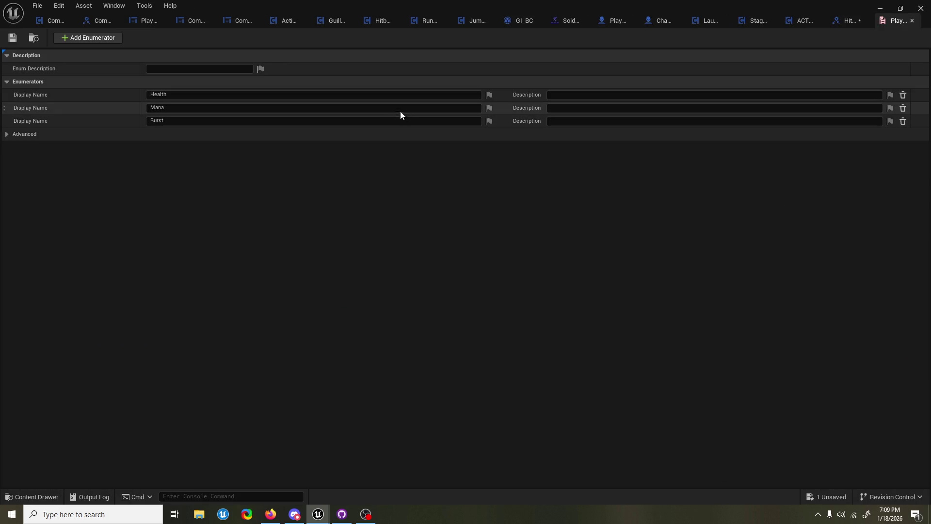
pyautogui.click(34, 496)
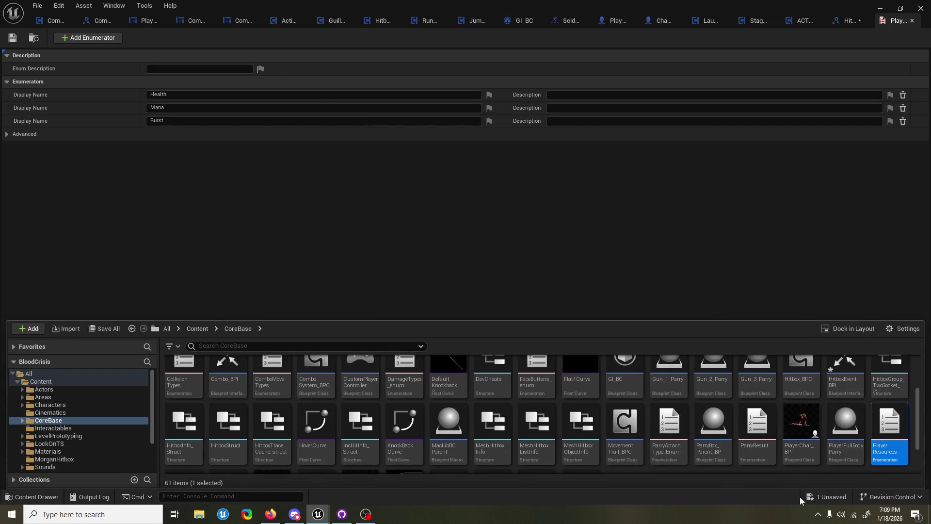
pyautogui.rightClick(890, 432)
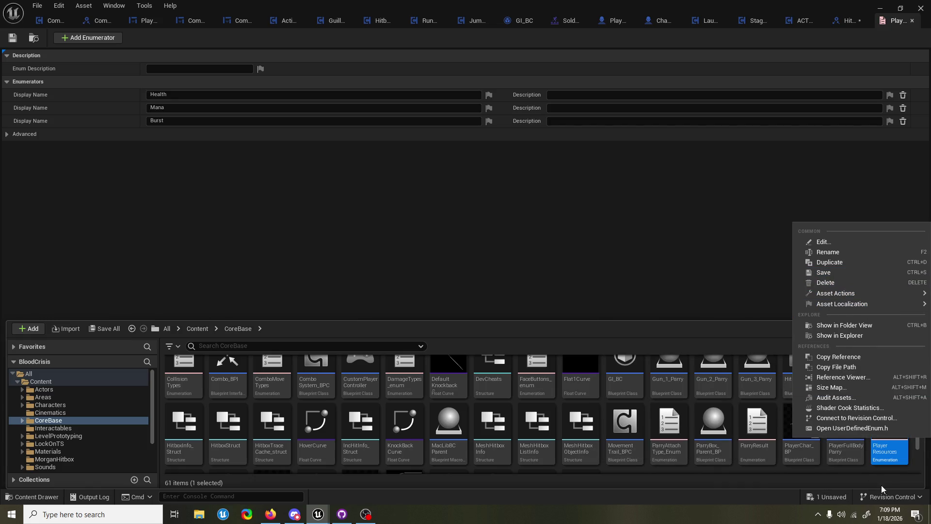
pyautogui.click(851, 252)
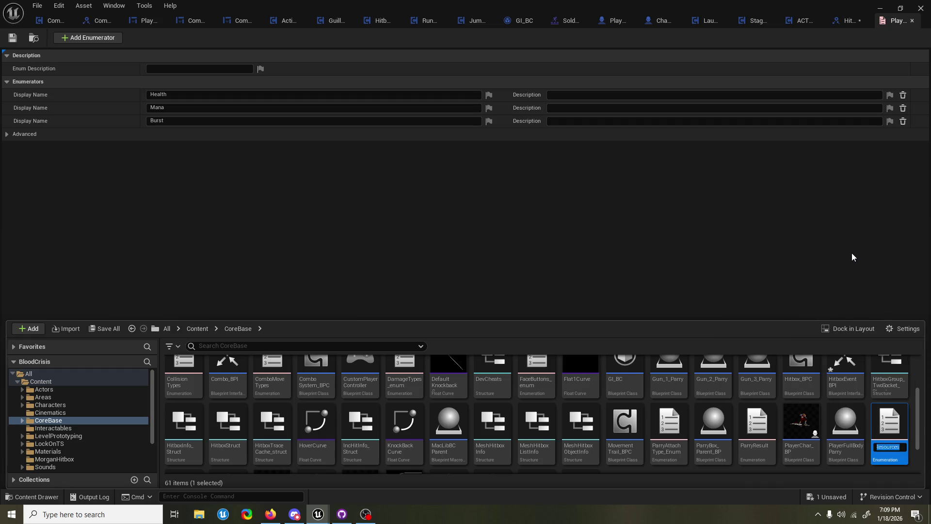
pyautogui.press('Right')
pyautogui.press('Return')
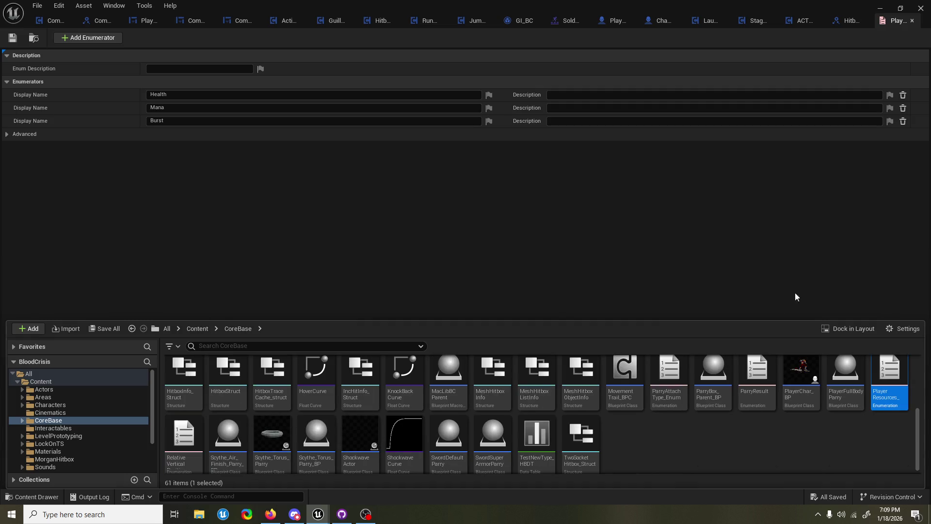
pyautogui.click(805, 456)
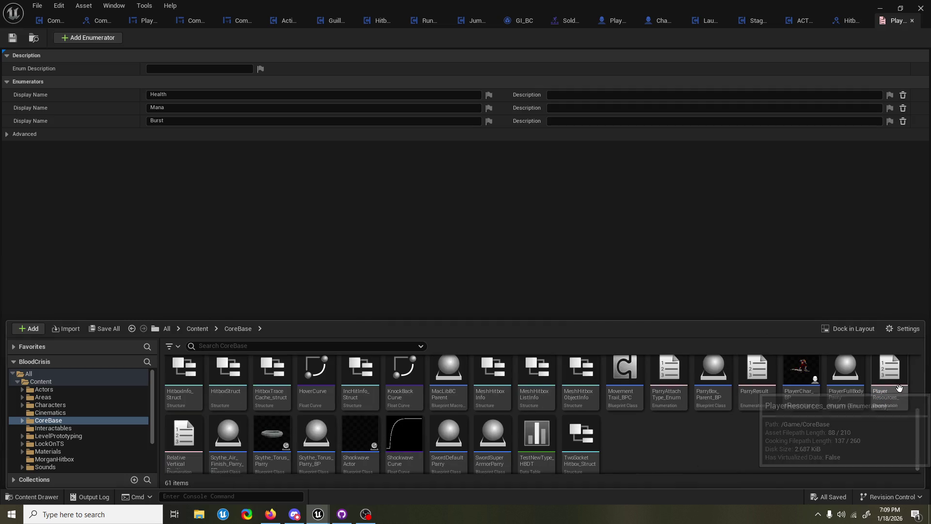
# Add a None enumerator at the top of PlayerResources_enum, save, and close the enum editor
pyautogui.click(414, 211)
pyautogui.click(116, 40)
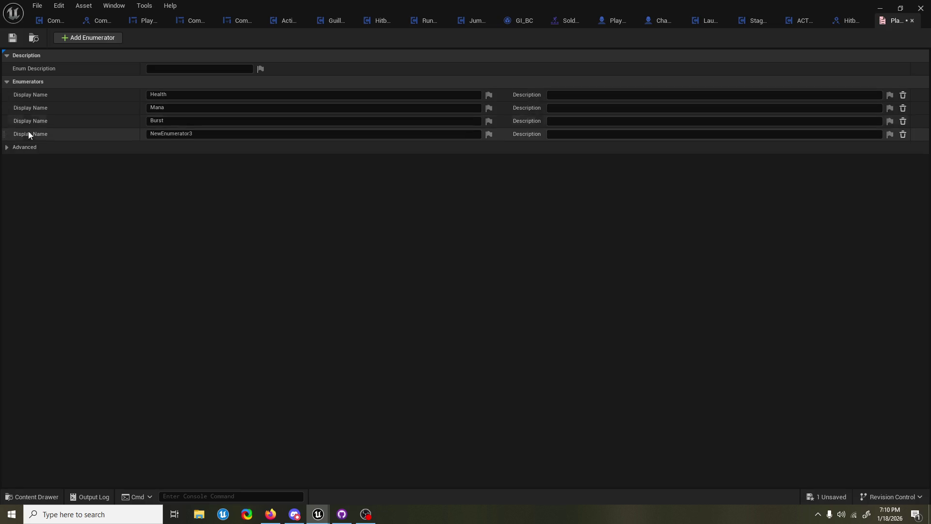
pyautogui.moveTo(7, 136); pyautogui.dragTo(20, 95)
pyautogui.write('None')
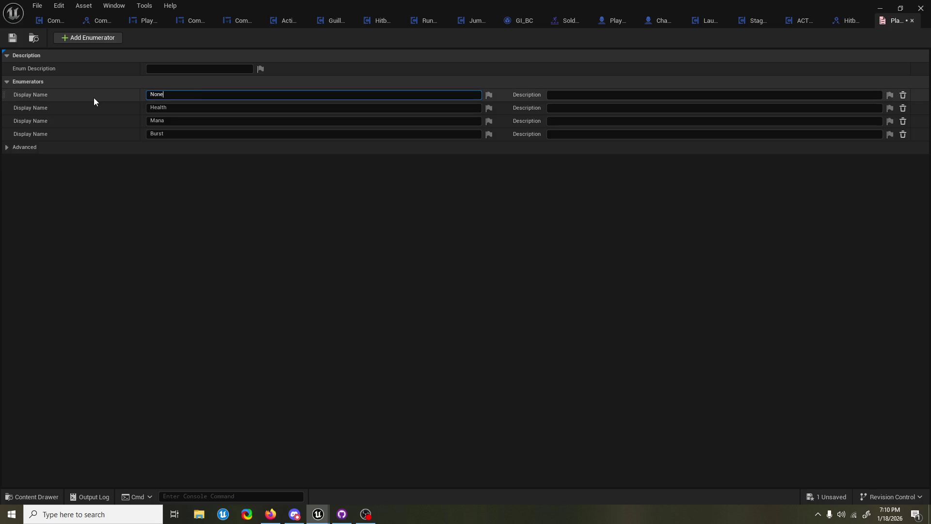
pyautogui.press('Return')
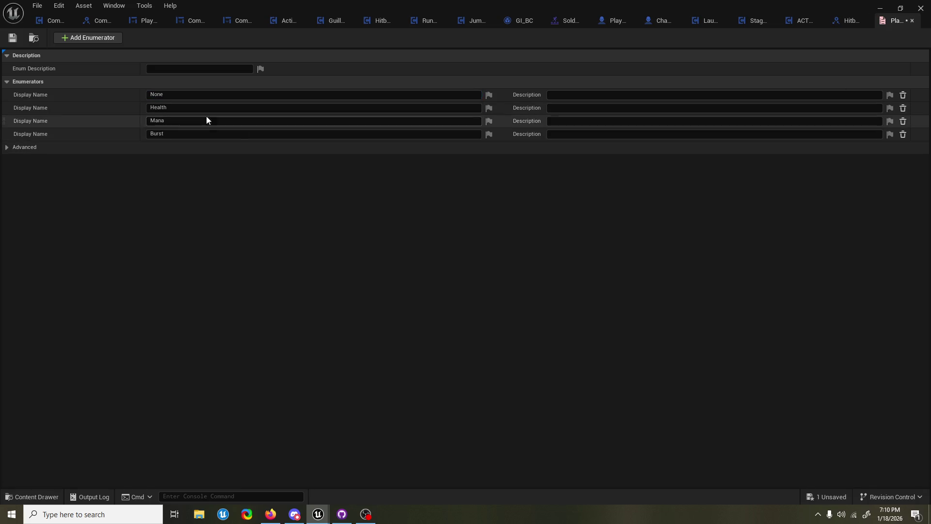
pyautogui.hotkey('ctrl', 's')
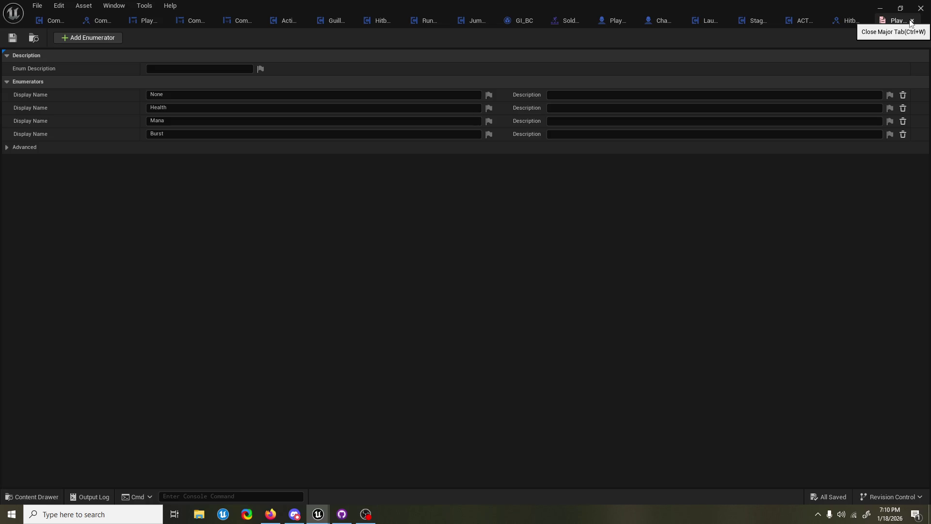
pyautogui.click(911, 21)
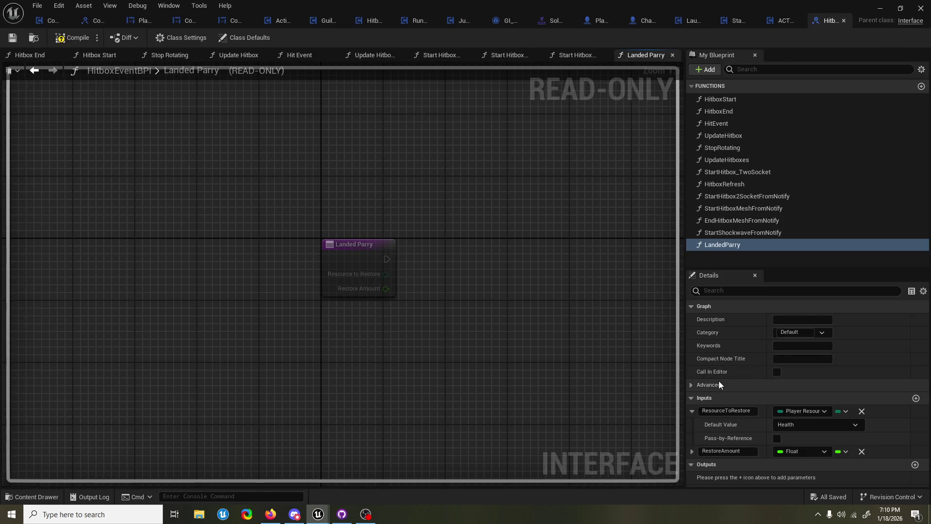
# Set LandedParry's ResourceToRestore default value to None, then compile and save HitboxEventBPI
pyautogui.click(753, 403)
pyautogui.click(749, 400)
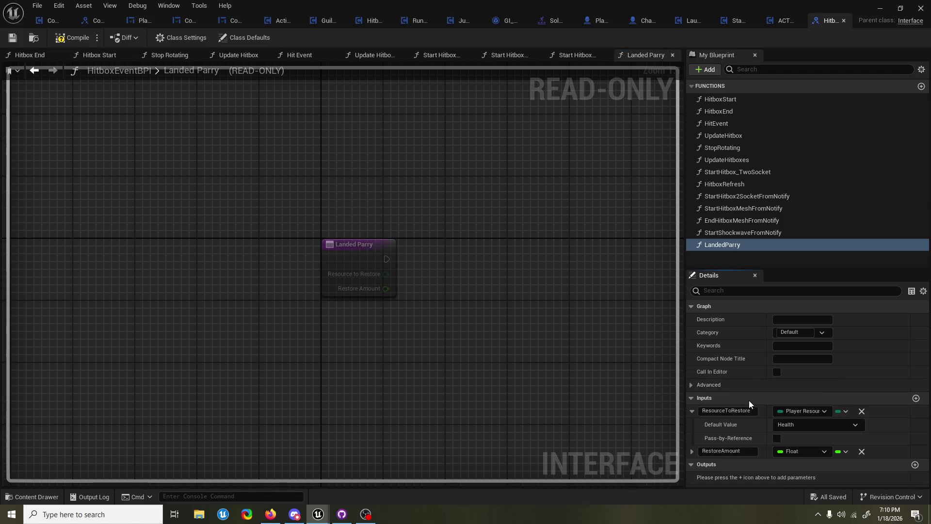
pyautogui.click(816, 429)
pyautogui.click(805, 434)
pyautogui.click(65, 38)
pyautogui.click(802, 408)
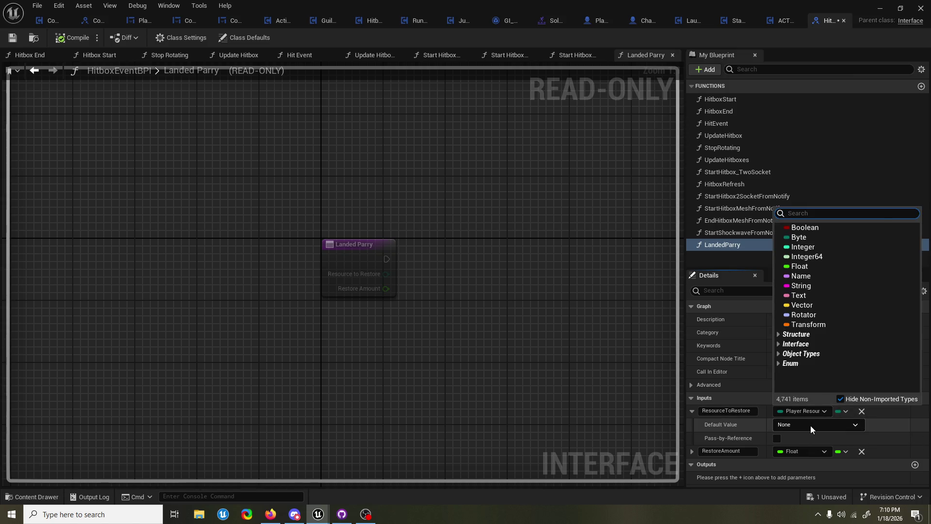
pyautogui.click(810, 426)
pyautogui.click(811, 426)
pyautogui.click(880, 431)
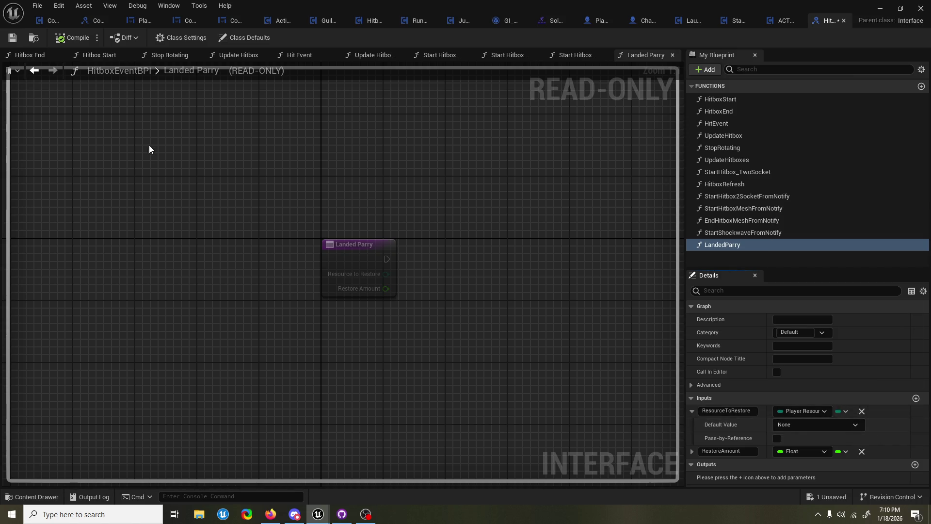
pyautogui.hotkey('ctrl', 's')
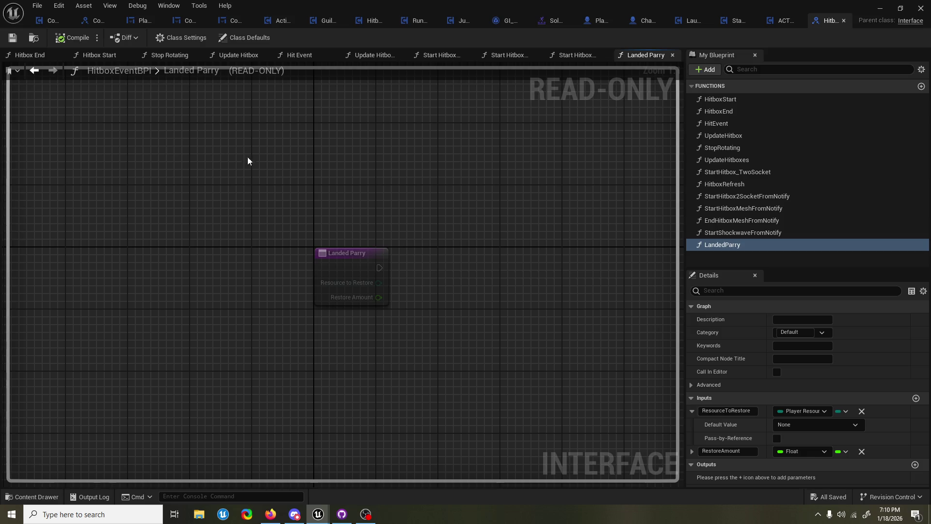
pyautogui.click(691, 411)
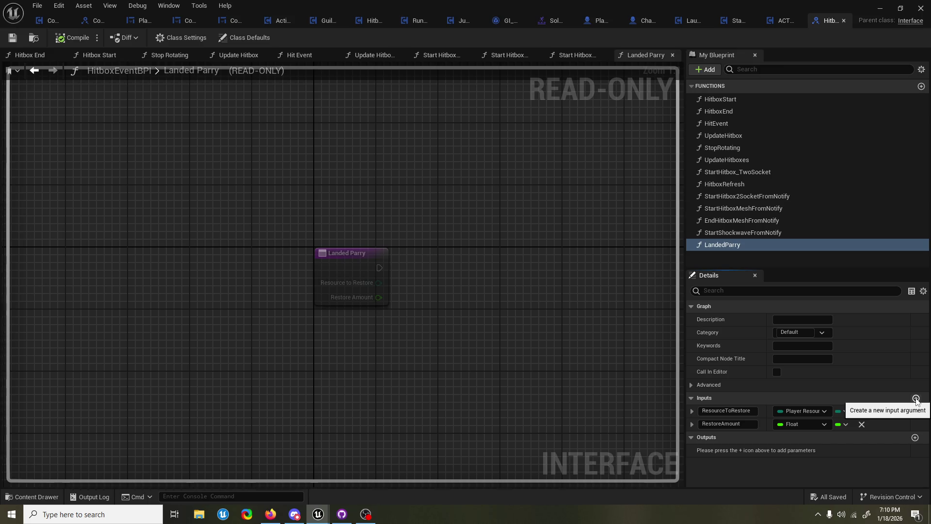
# Add a ParriedHitbox input to the Landed Parry function
pyautogui.click(917, 399)
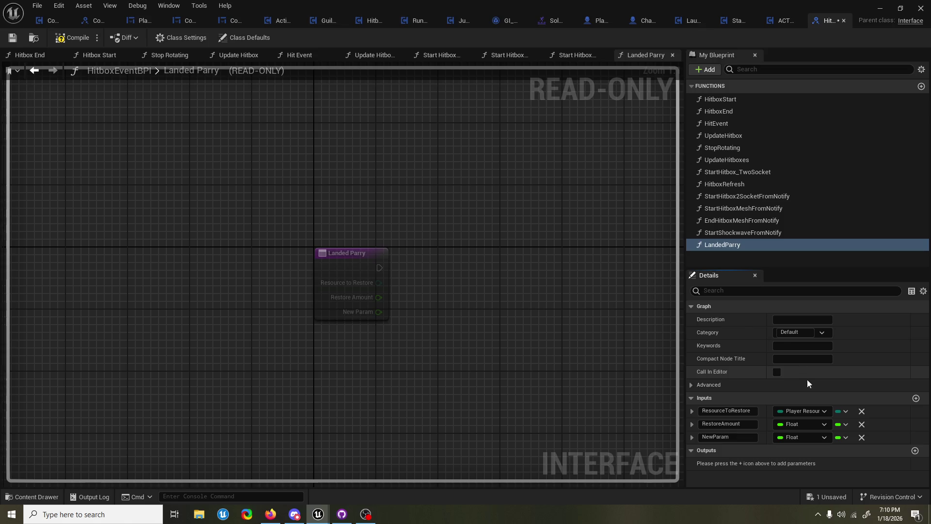
pyautogui.write('ParriedHitbox')
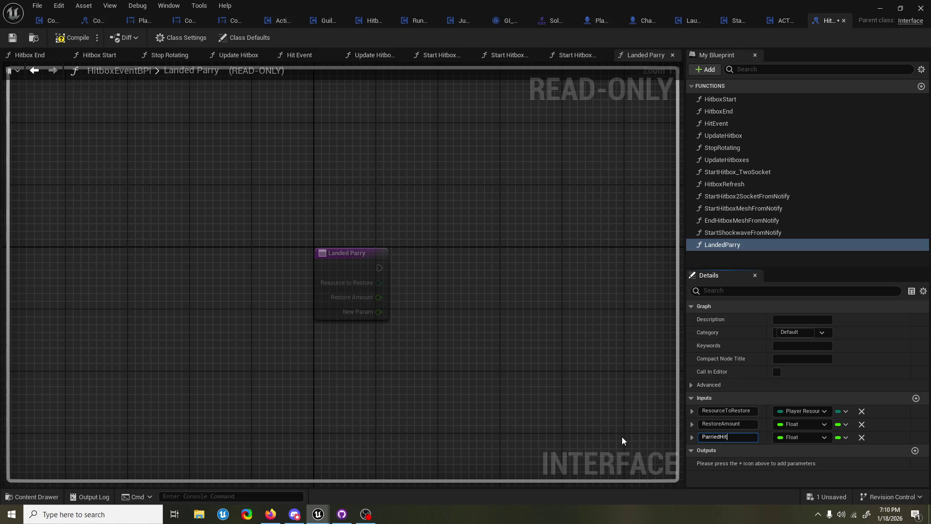
pyautogui.press('Return')
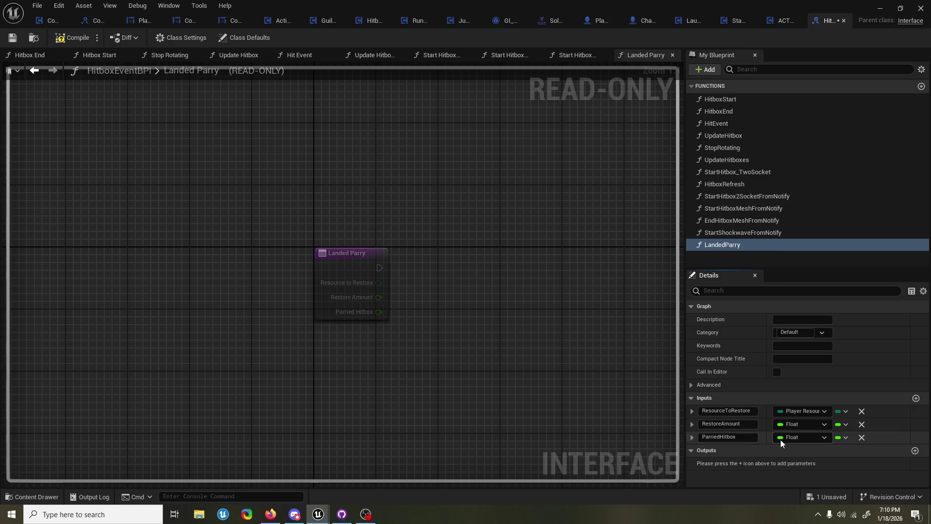
# Browse 'hitbox' types for ParriedHitbox without changing it, then bring up Hitbox_BPC's Event Graph
pyautogui.click(781, 439)
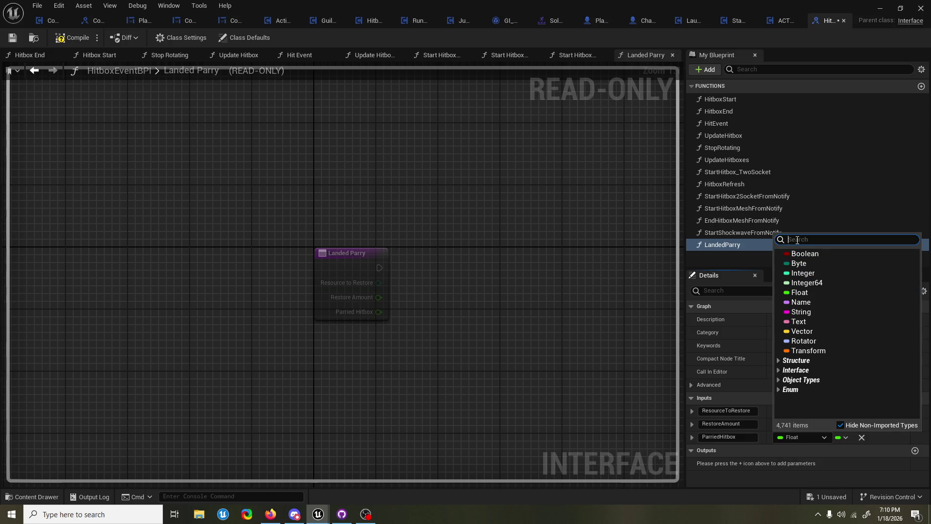
pyautogui.write('hitbox')
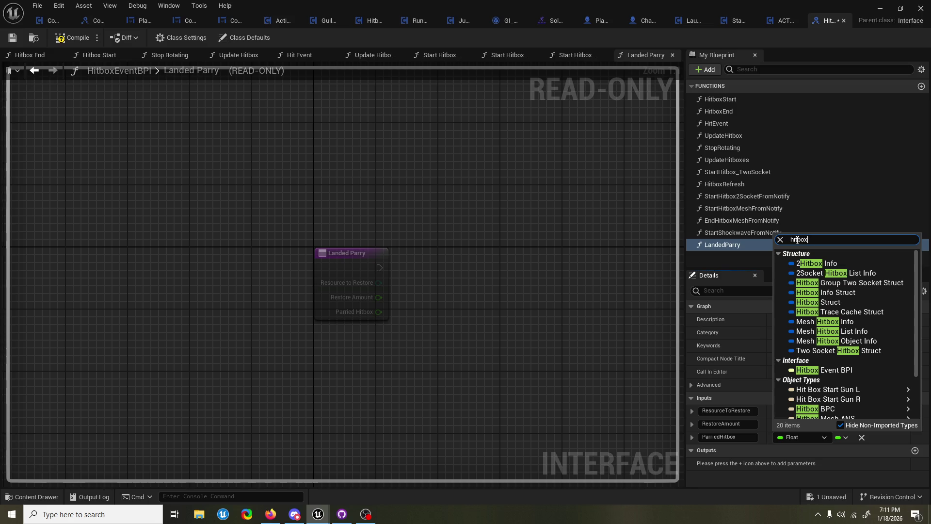
pyautogui.scroll(-2, 818, 308)
pyautogui.scroll(-1, 818, 308)
pyautogui.moveTo(821, 328)
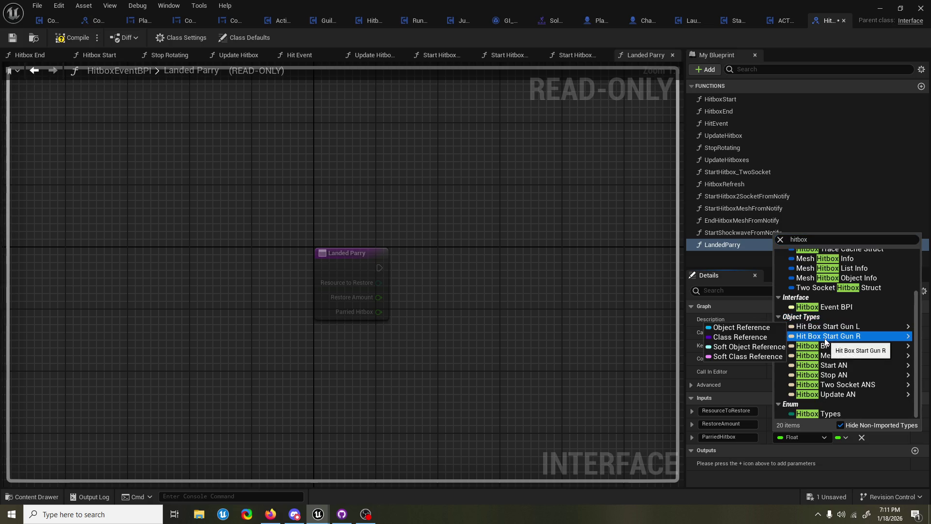
pyautogui.moveTo(820, 308)
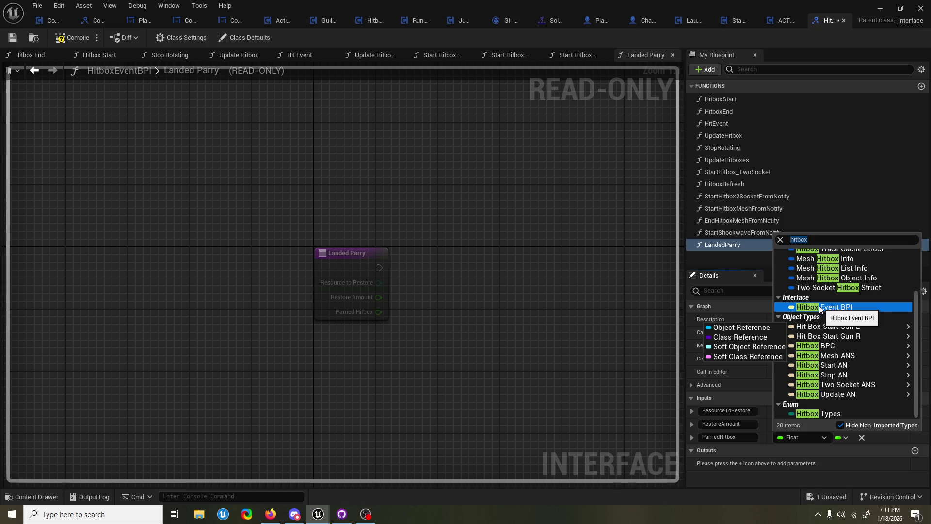
pyautogui.scroll(3, 820, 307)
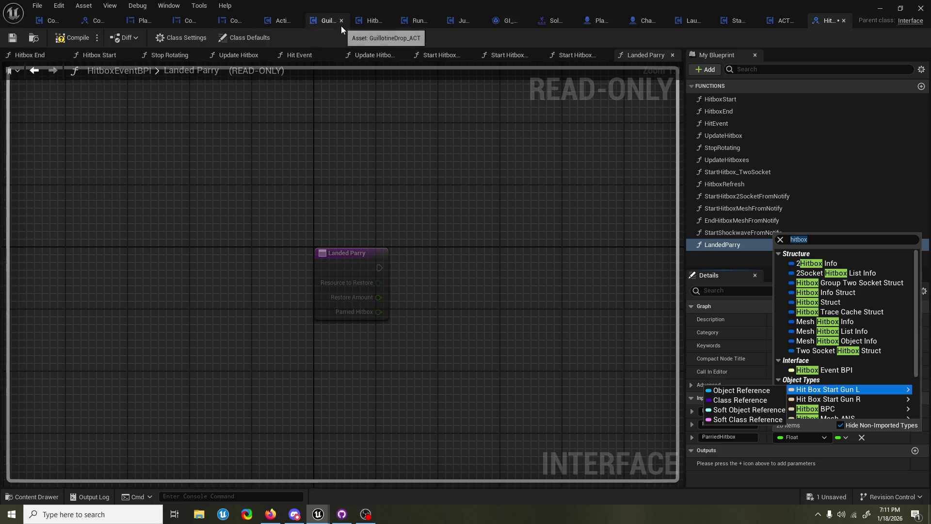
pyautogui.click(373, 20)
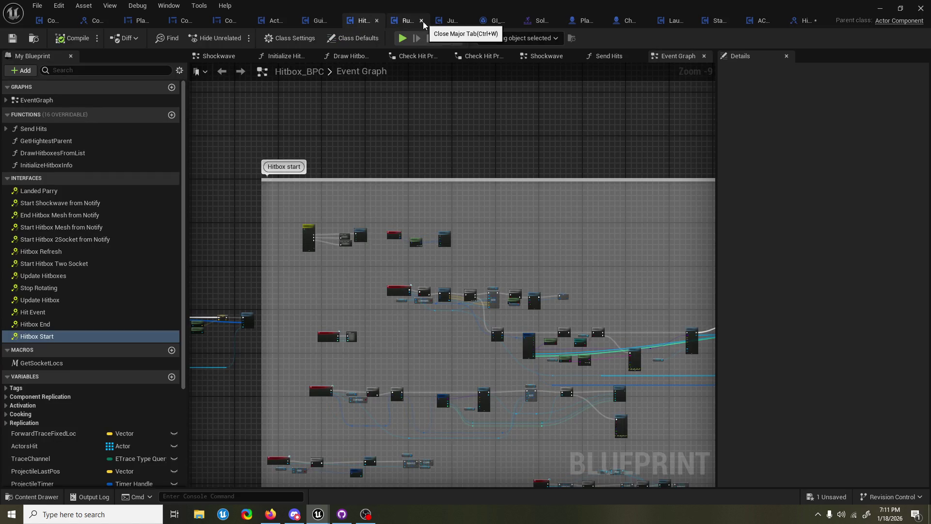
pyautogui.click(467, 20)
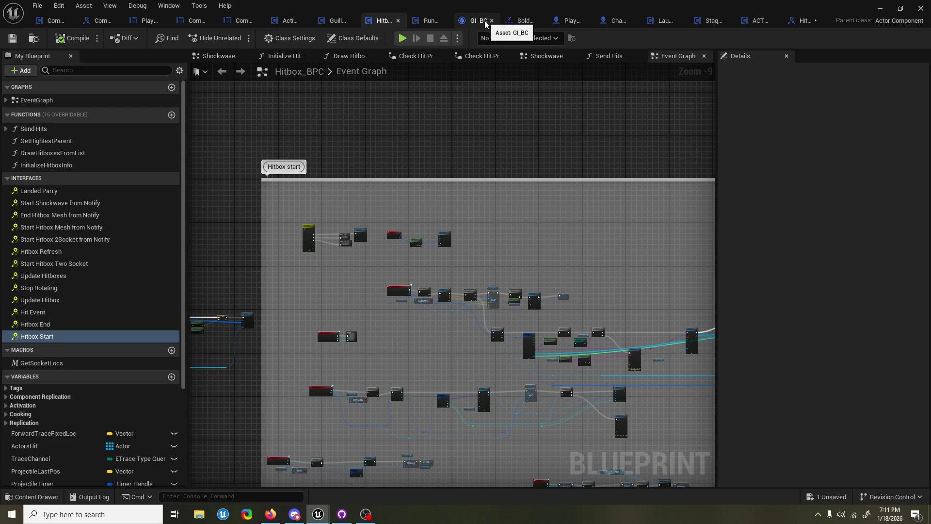
# Close unneeded tabs including Combo_BPI, PlayerHUD, ComboNib_W, ComboGauge_WGT, ActionBackend_BPC and GuillotineDrop_ACT
pyautogui.click(539, 21)
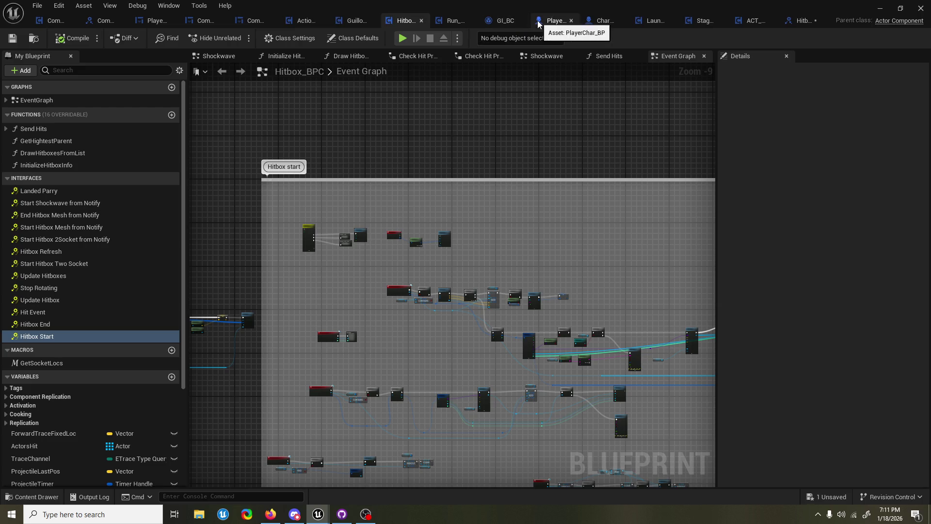
pyautogui.click(671, 21)
pyautogui.click(713, 21)
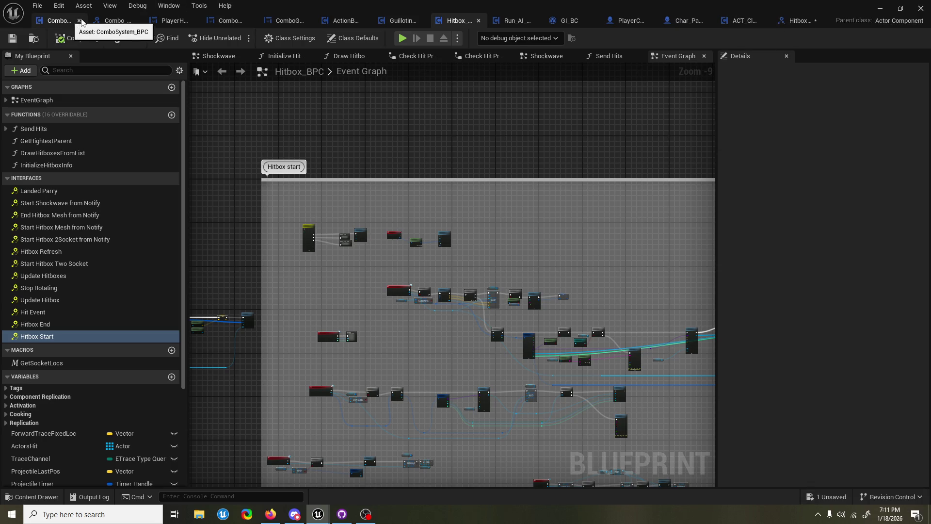
pyautogui.click(136, 20)
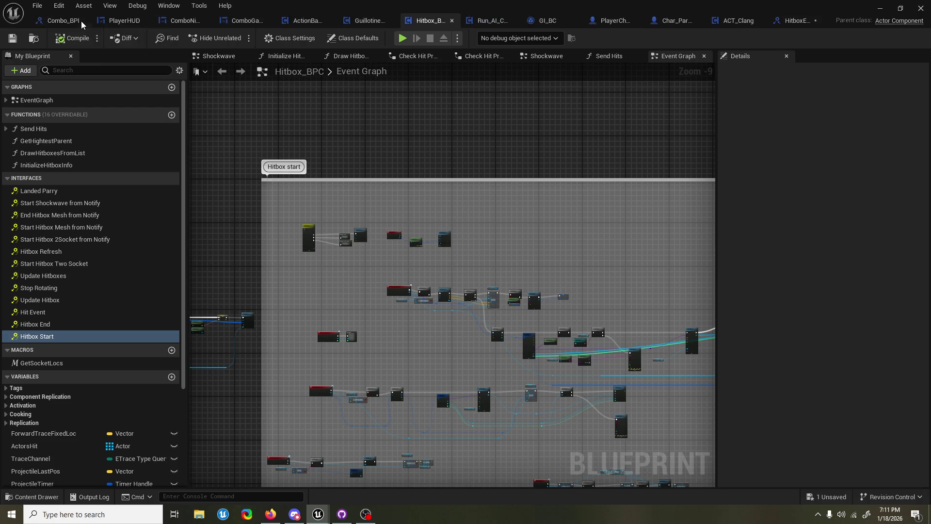
pyautogui.click(83, 21)
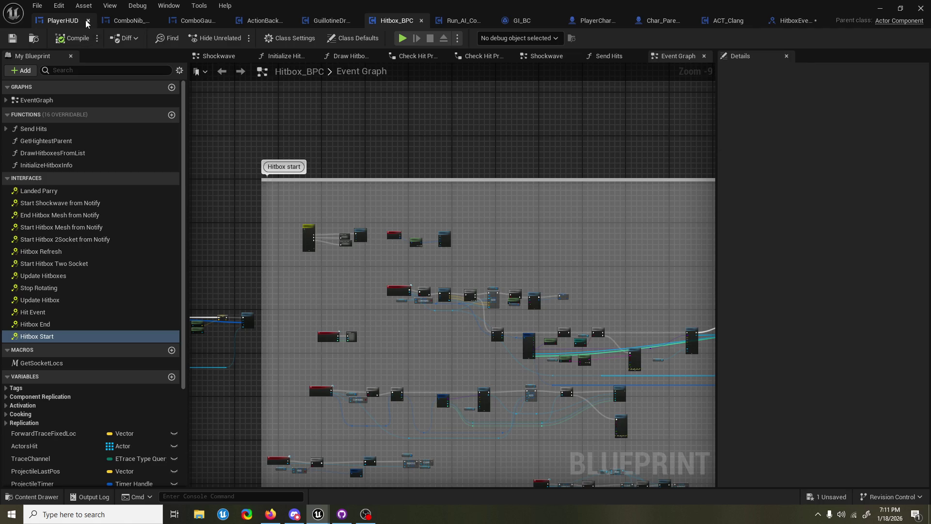
pyautogui.click(89, 20)
pyautogui.click(95, 21)
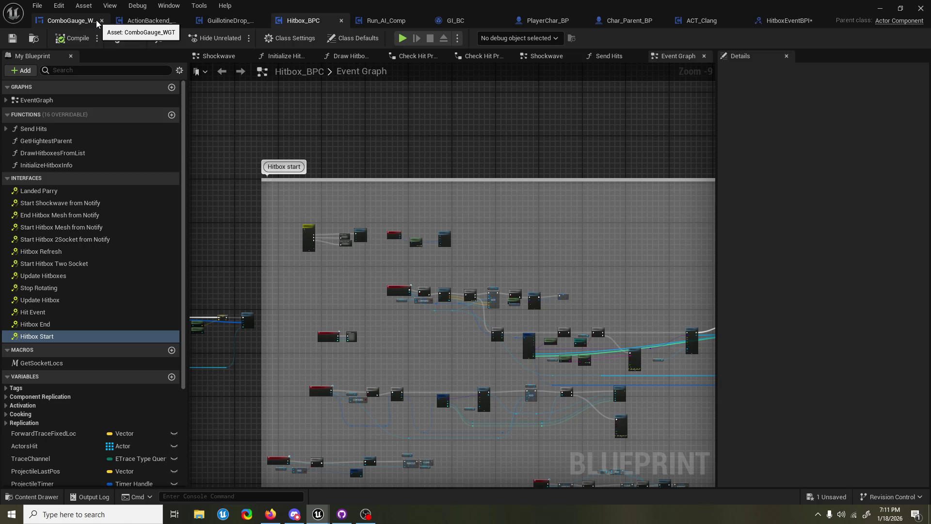
pyautogui.click(100, 21)
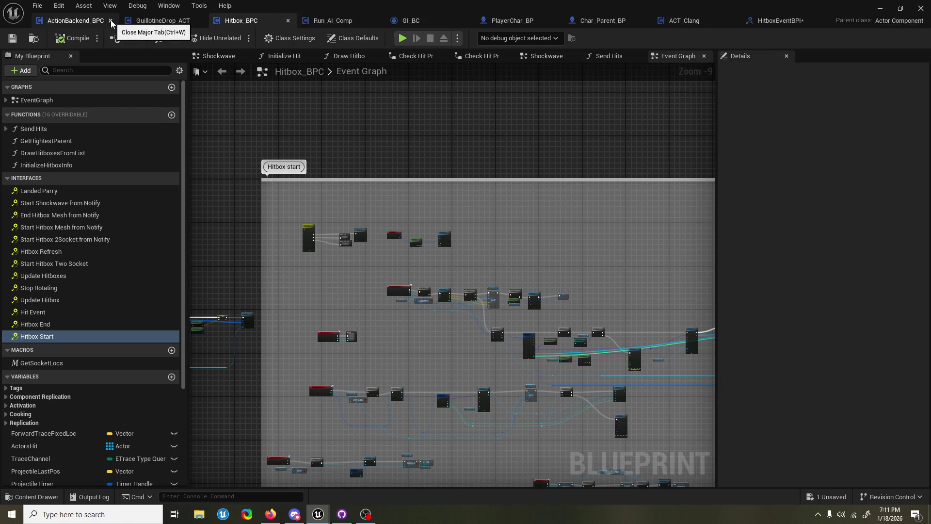
pyautogui.click(111, 20)
pyautogui.click(121, 21)
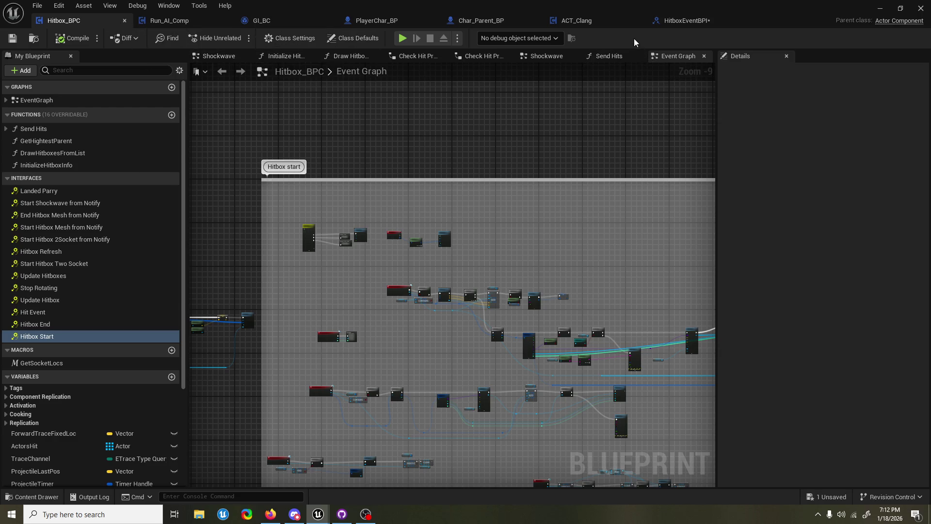
# Compile HitboxEventBPI, then inspect the types of Hitbox_BPC's ActorsHit and ParryMap variables
pyautogui.click(670, 22)
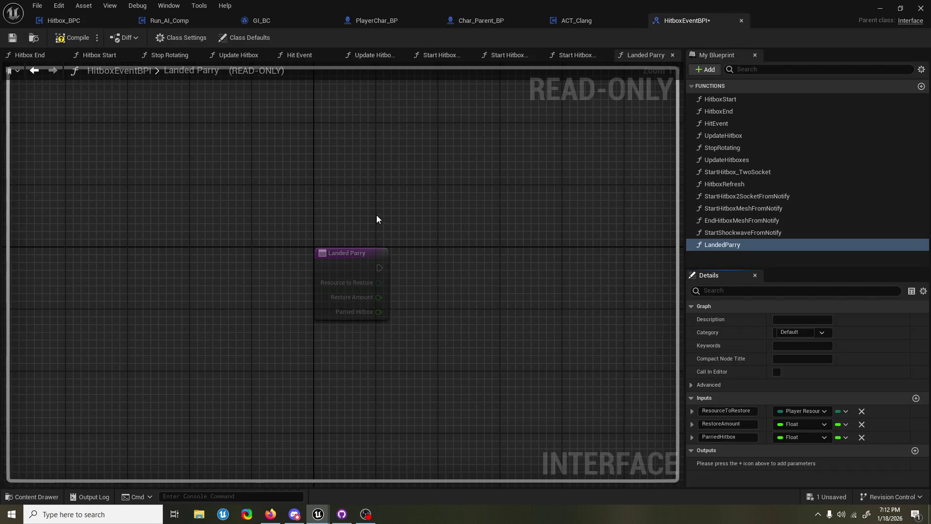
pyautogui.click(73, 39)
pyautogui.click(78, 22)
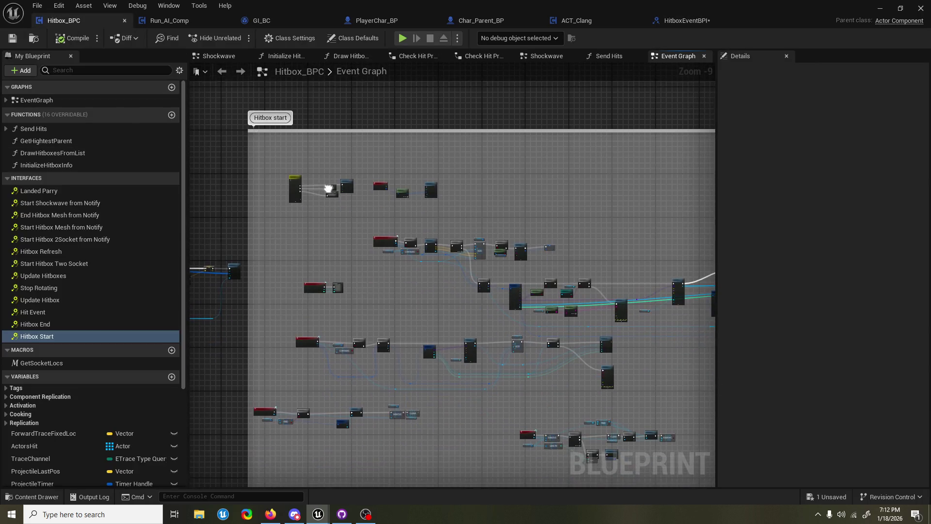
pyautogui.moveTo(326, 187); pyautogui.dragTo(321, 203)
pyautogui.scroll(-4, 73, 340)
pyautogui.click(73, 351)
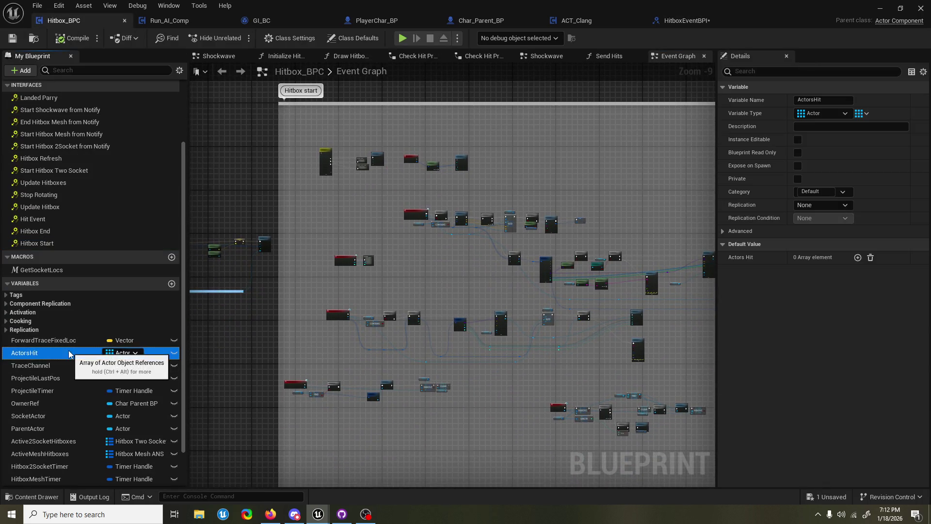
pyautogui.scroll(-2, 70, 362)
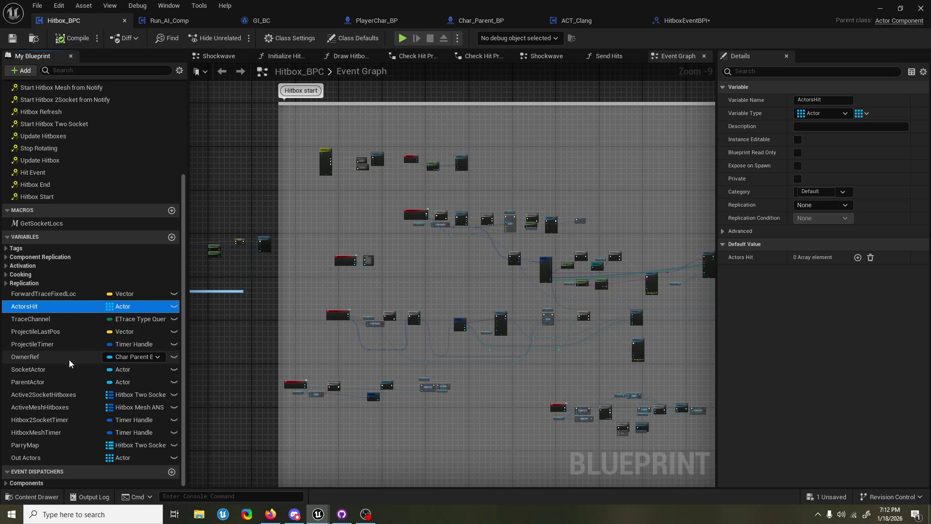
pyautogui.click(63, 447)
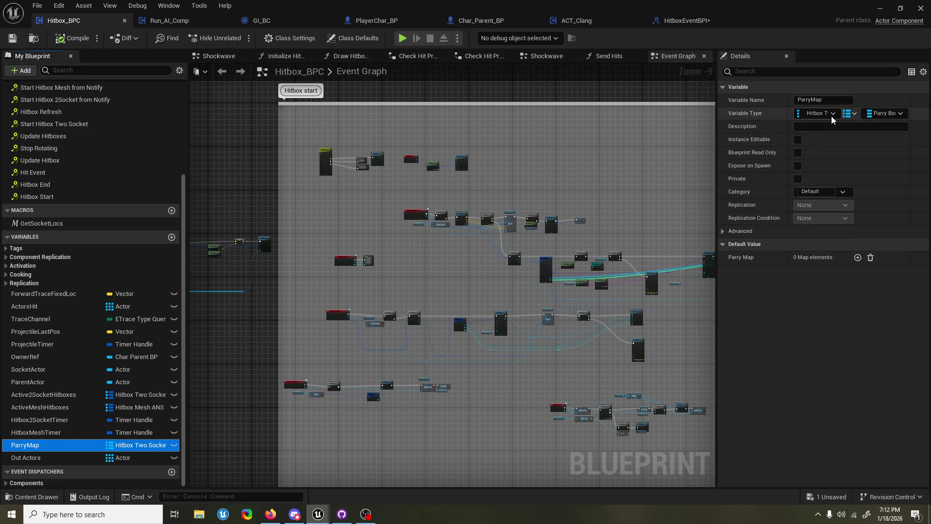
pyautogui.moveTo(717, 156); pyautogui.dragTo(453, 156)
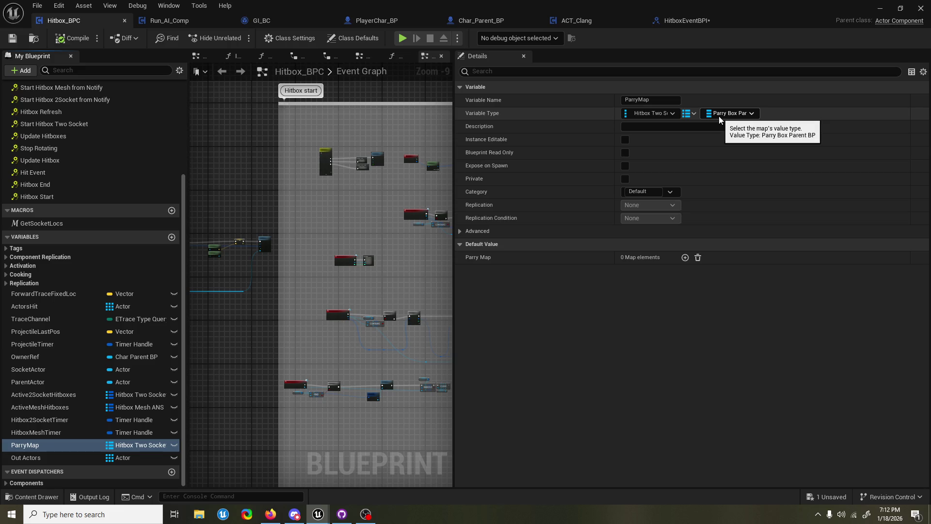
pyautogui.click(672, 21)
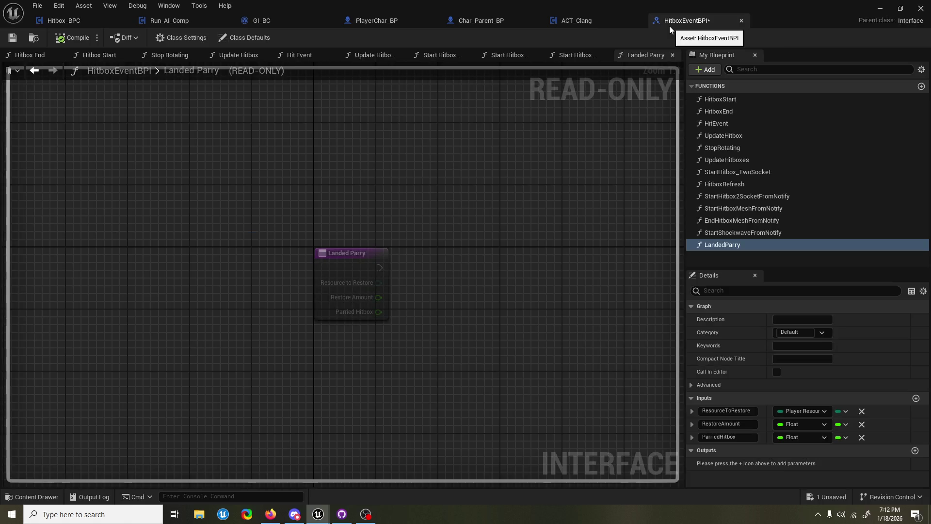
# Make ParriedHitbox a Parry Box Parent BP reference, compile, and add a NewParam input
pyautogui.click(801, 435)
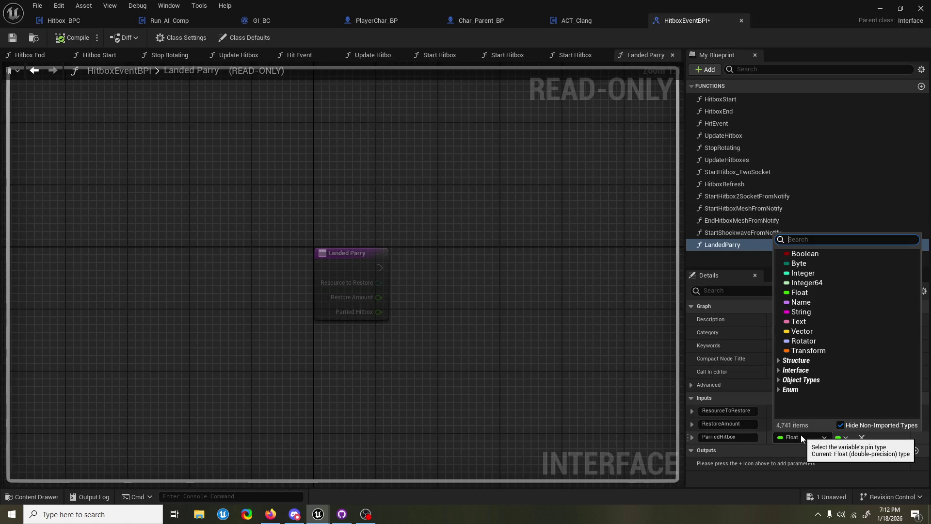
pyautogui.write('parrybo')
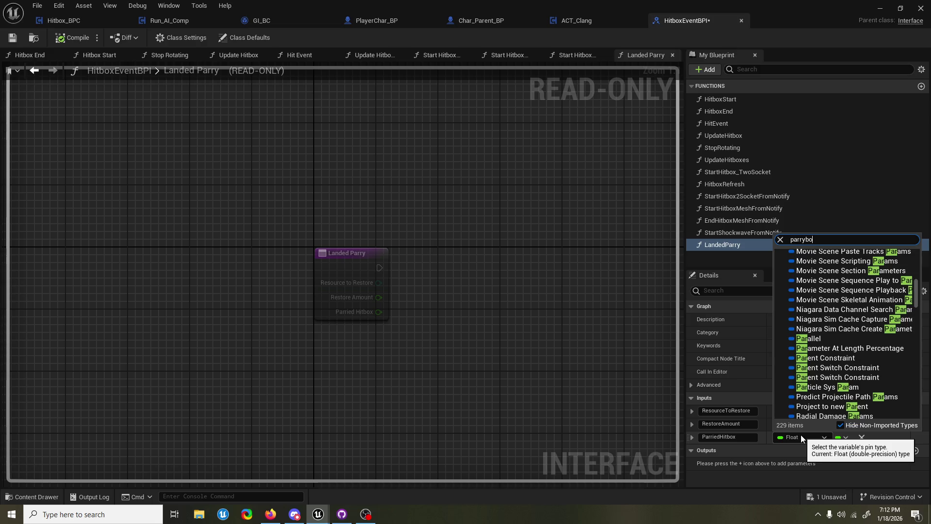
pyautogui.write('x')
pyautogui.moveTo(835, 264)
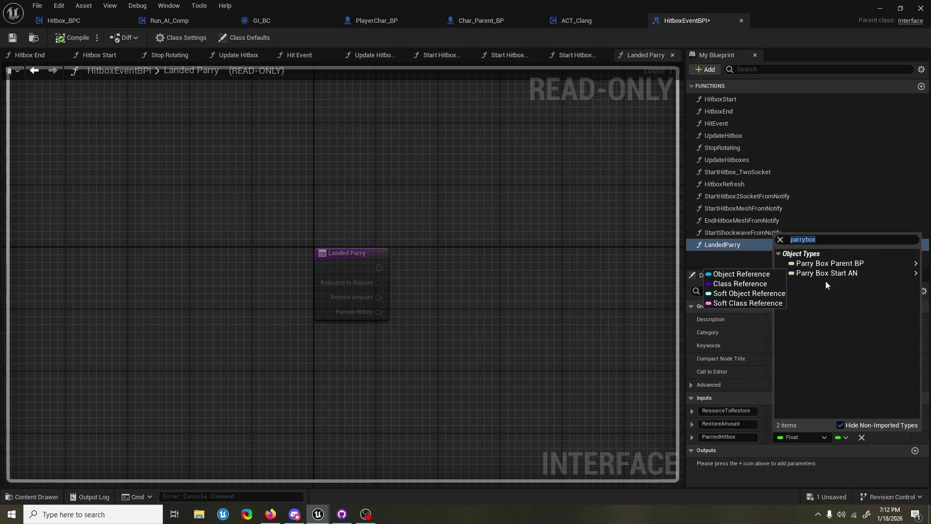
pyautogui.click(837, 265)
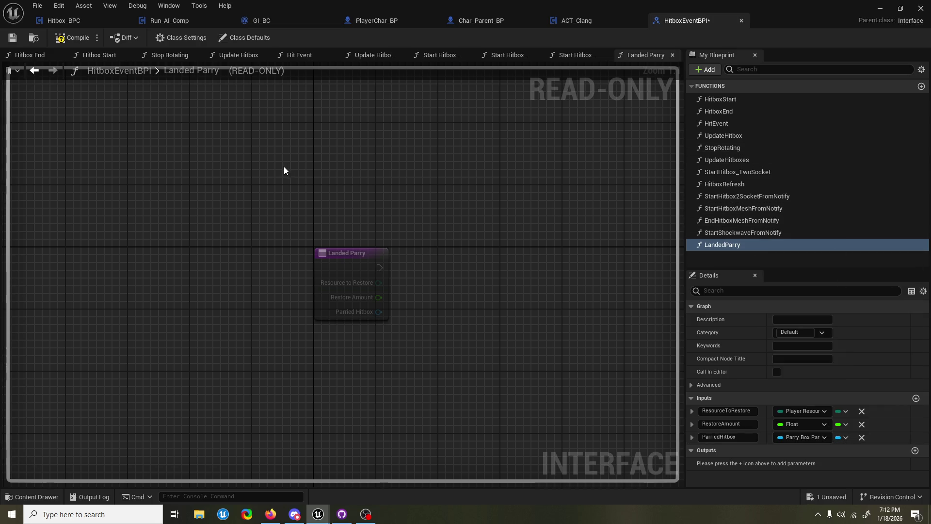
pyautogui.click(77, 39)
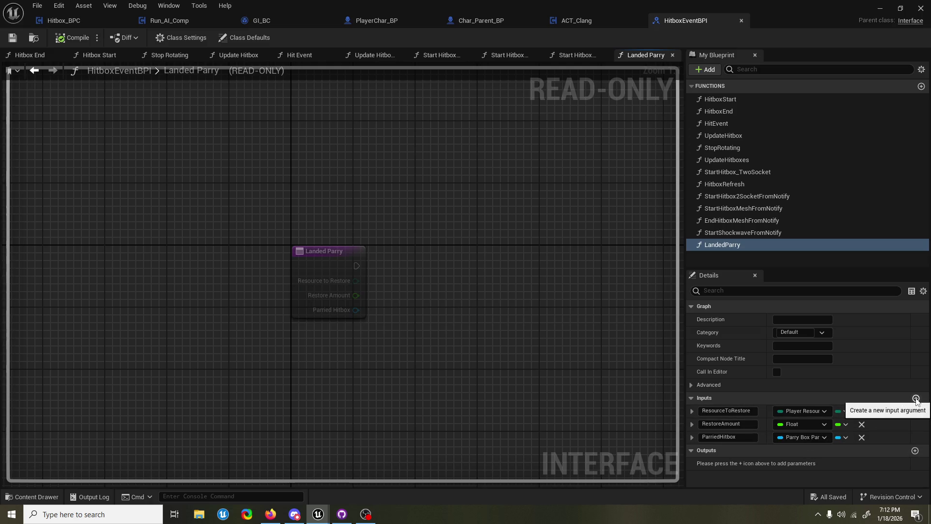
pyautogui.click(916, 398)
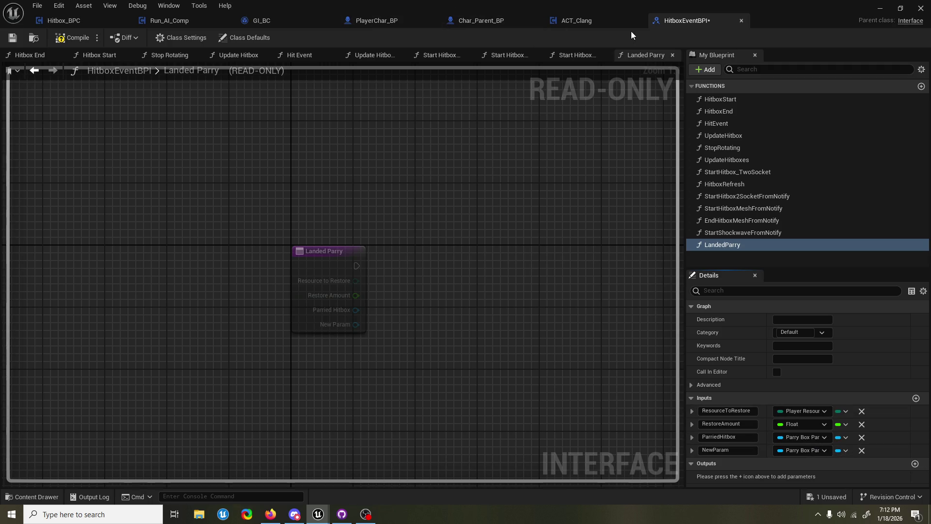
pyautogui.click(65, 25)
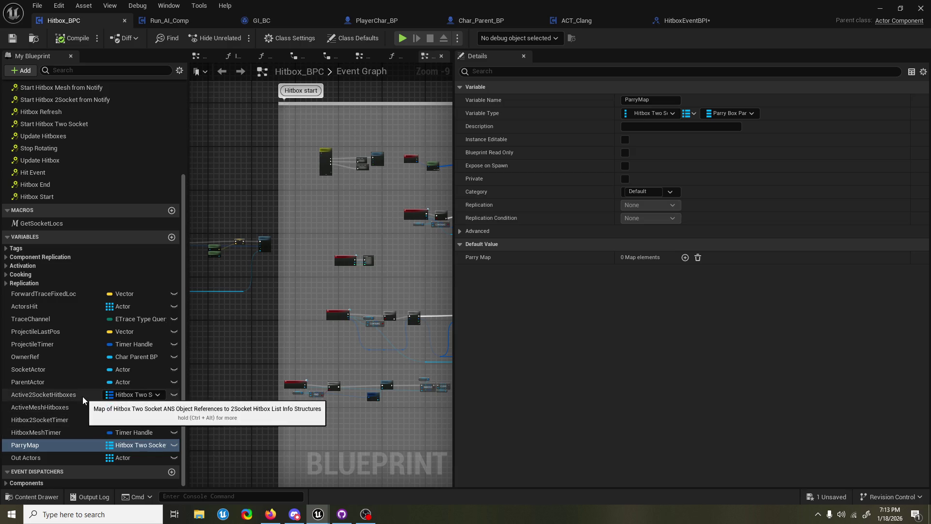
# Compare the Active2SocketHitboxes and ActiveMeshHitboxes variables in Hitbox_BPC
pyautogui.click(83, 398)
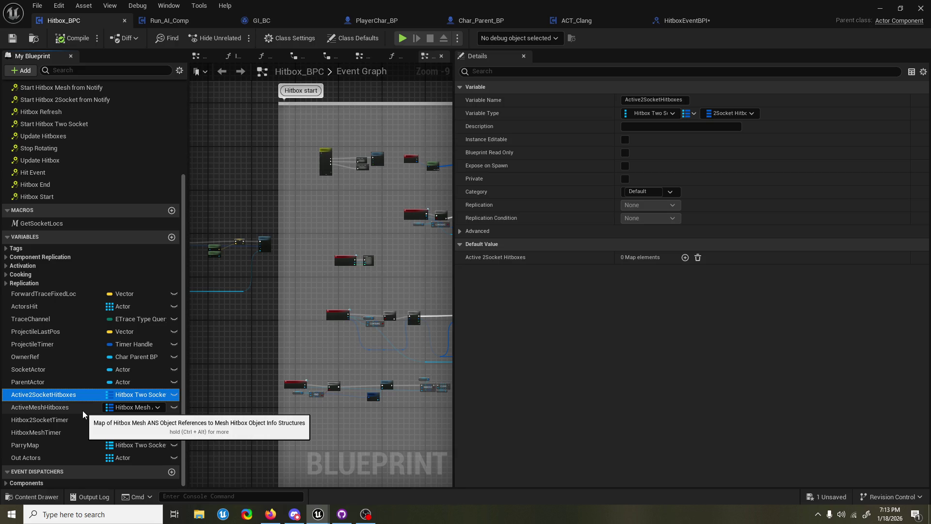
pyautogui.click(83, 409)
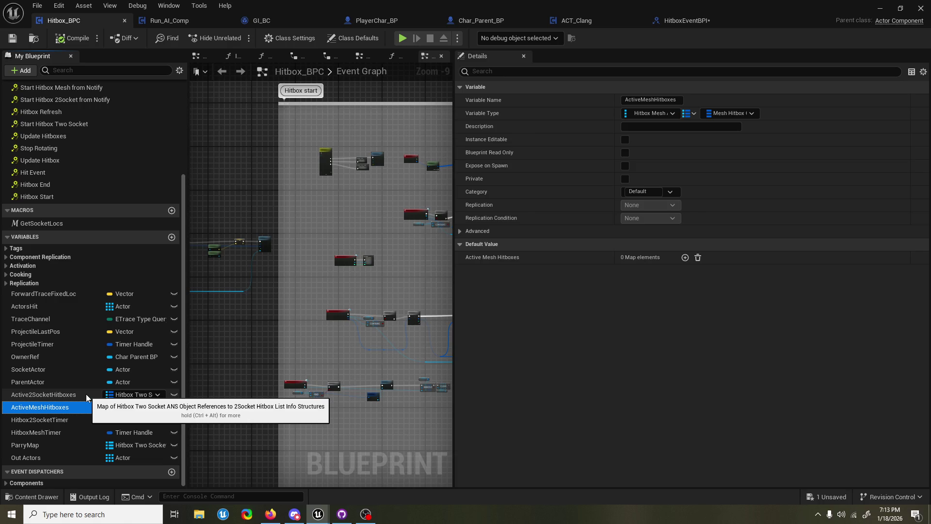
pyautogui.click(86, 395)
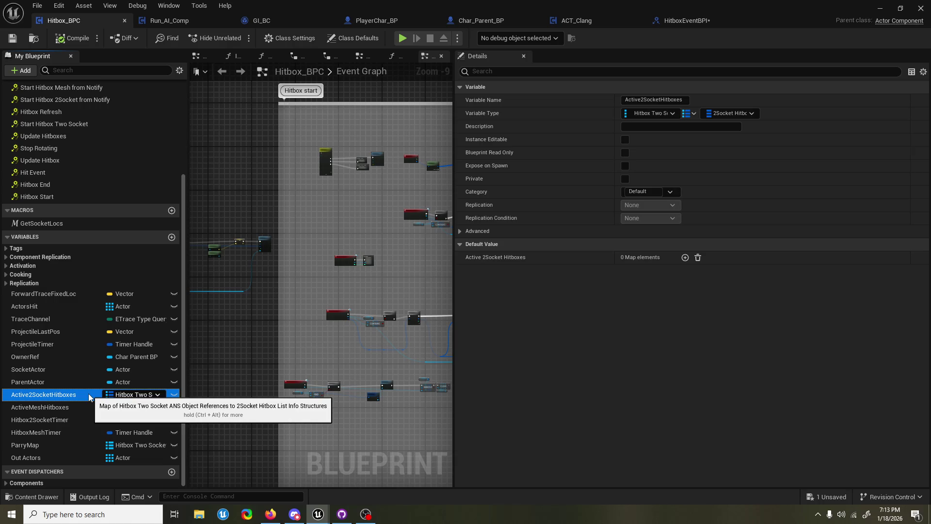
pyautogui.click(90, 406)
pyautogui.click(82, 395)
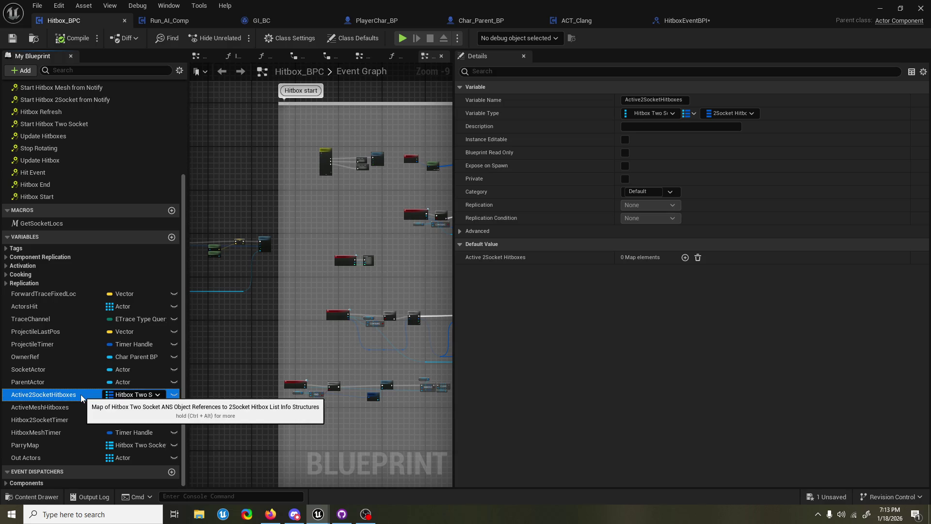
# Find references to Active2SocketHitboxes, resize the panels, and select HitboxEventBPI's Landed Parry node
pyautogui.rightClick(81, 398)
pyautogui.click(106, 412)
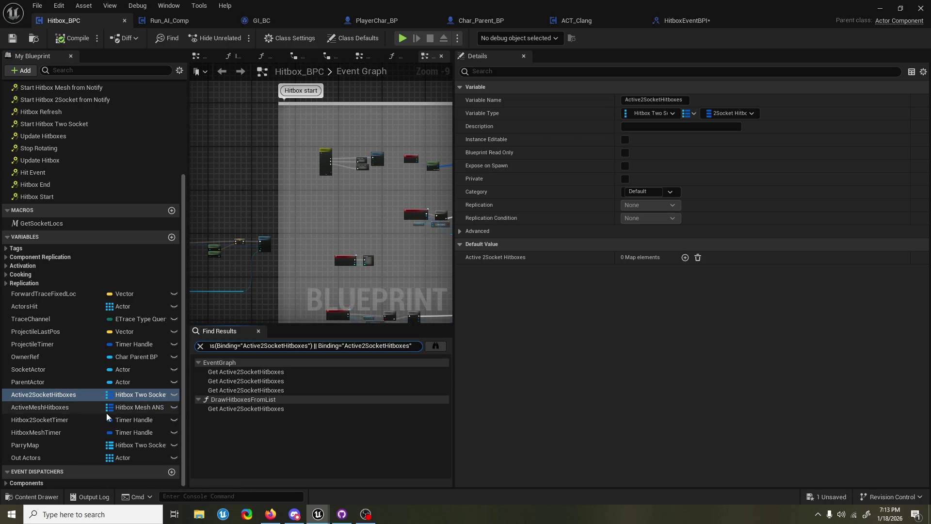
pyautogui.click(258, 331)
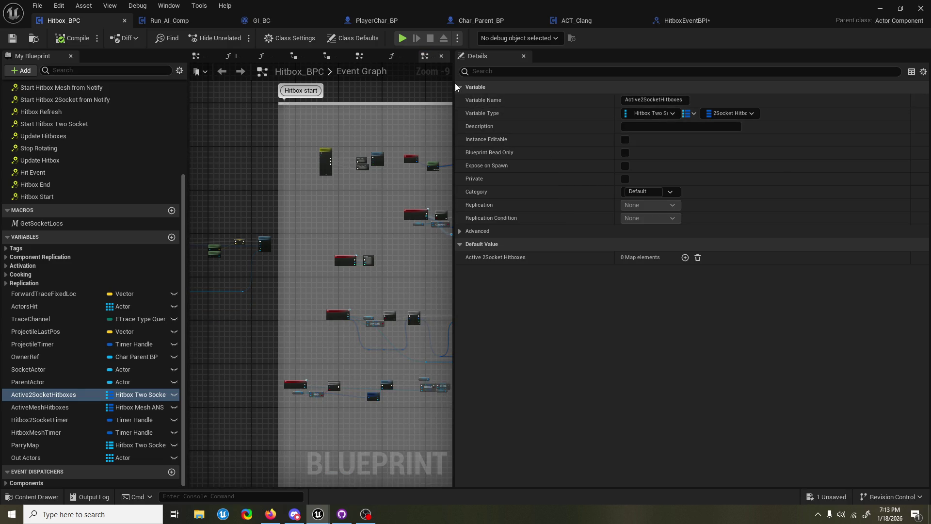
pyautogui.moveTo(454, 121)
pyautogui.mouseDown()
pyautogui.moveTo(797, 120)
pyautogui.moveTo(781, 122)
pyautogui.mouseUp()
pyautogui.moveTo(666, 165); pyautogui.dragTo(582, 144)
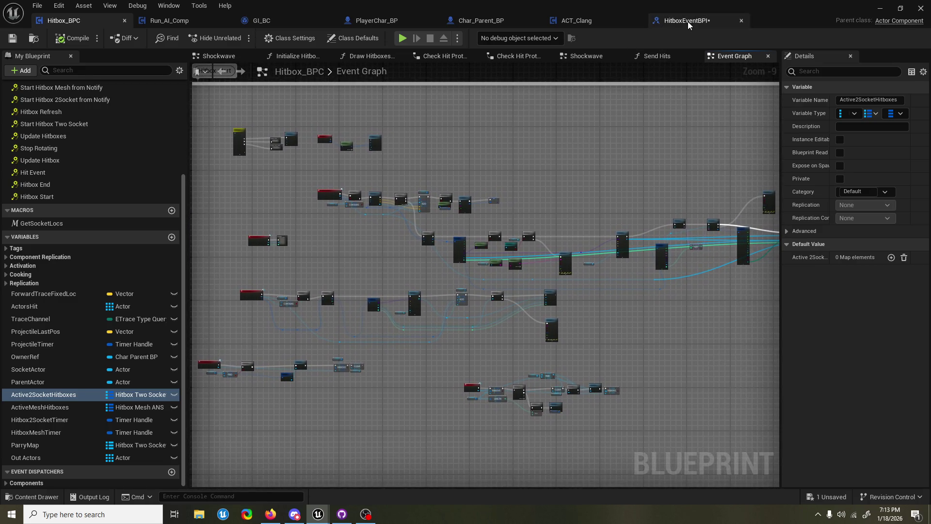
pyautogui.click(688, 21)
pyautogui.click(338, 234)
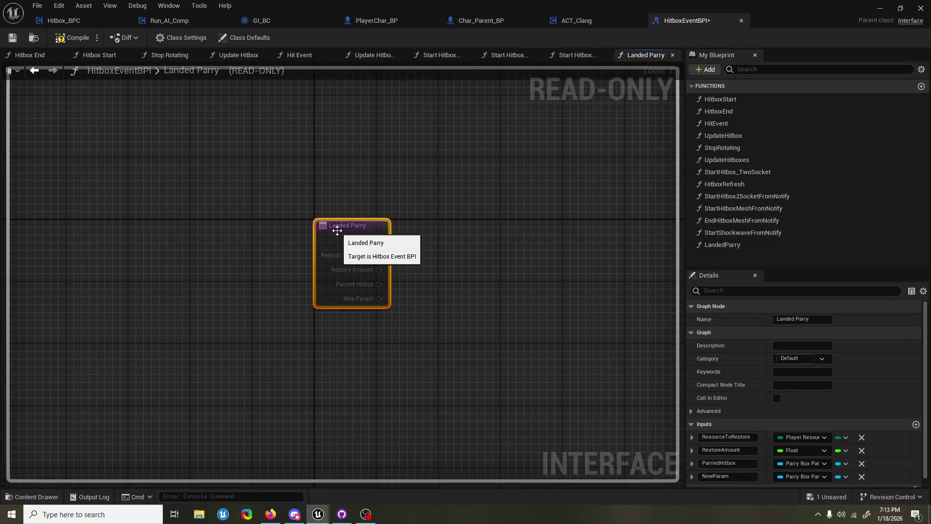
pyautogui.doubleClick(722, 464)
pyautogui.write('Actor')
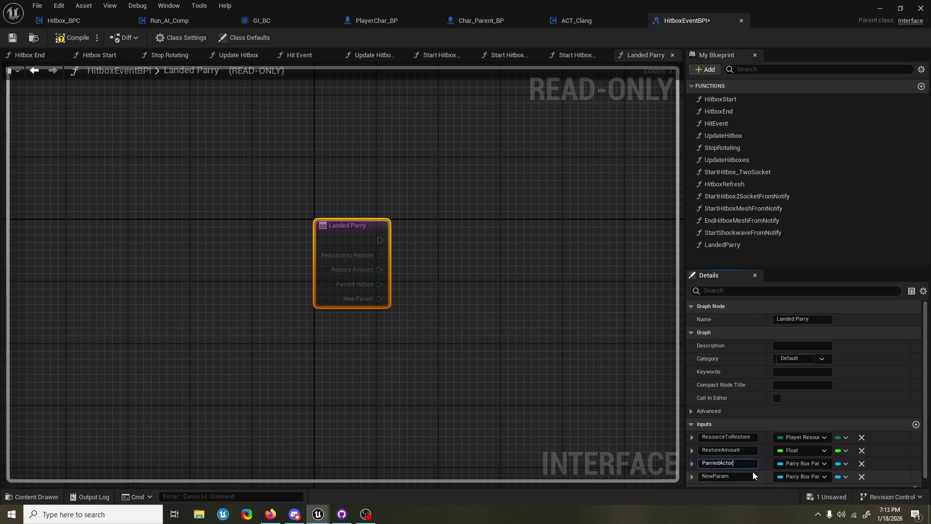
pyautogui.doubleClick(701, 476)
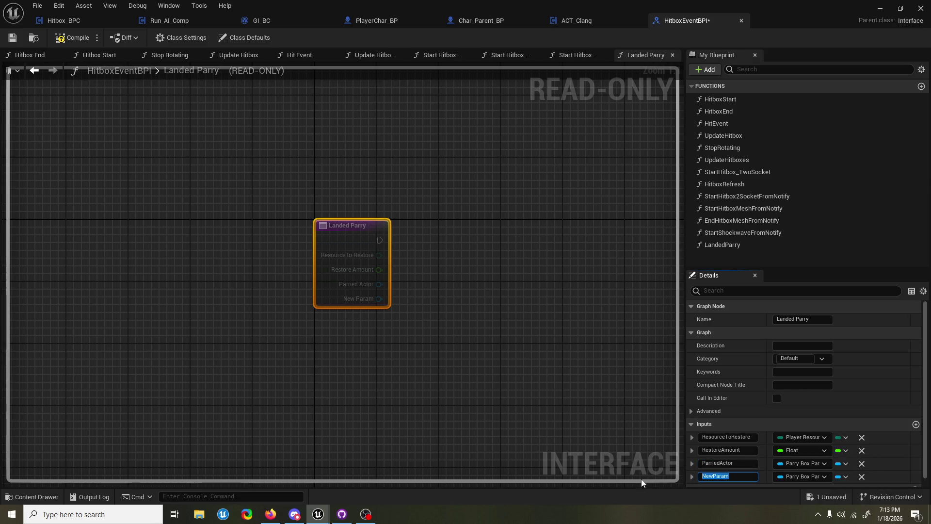
pyautogui.scroll(-1, 766, 378)
pyautogui.write('ParryBox')
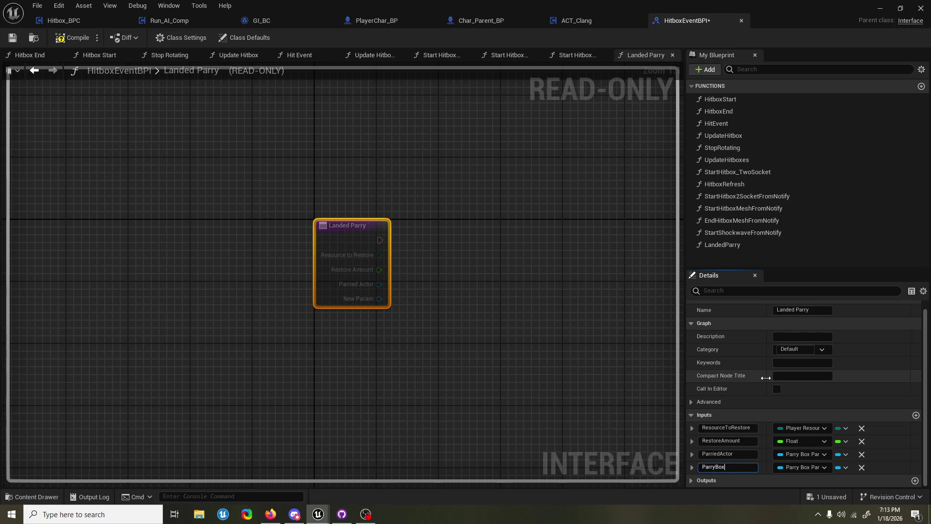
pyautogui.press('BackSpace')
pyautogui.write('i')
pyautogui.press('Return')
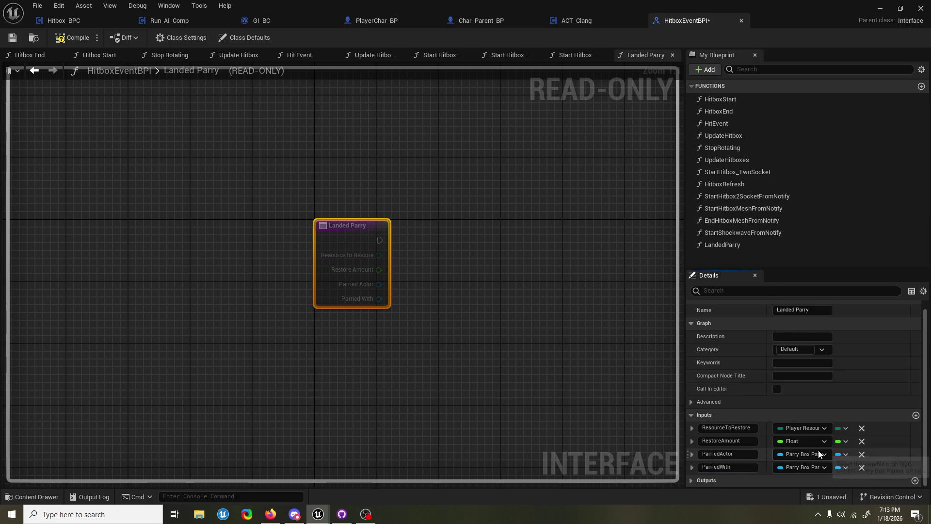
pyautogui.click(819, 451)
pyautogui.write('ac')
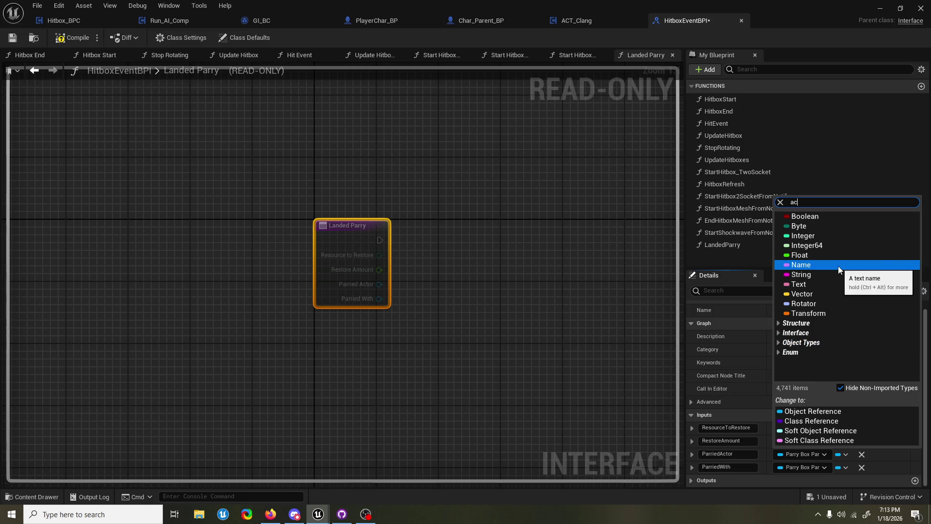
pyautogui.write('char')
pyautogui.write(' parent')
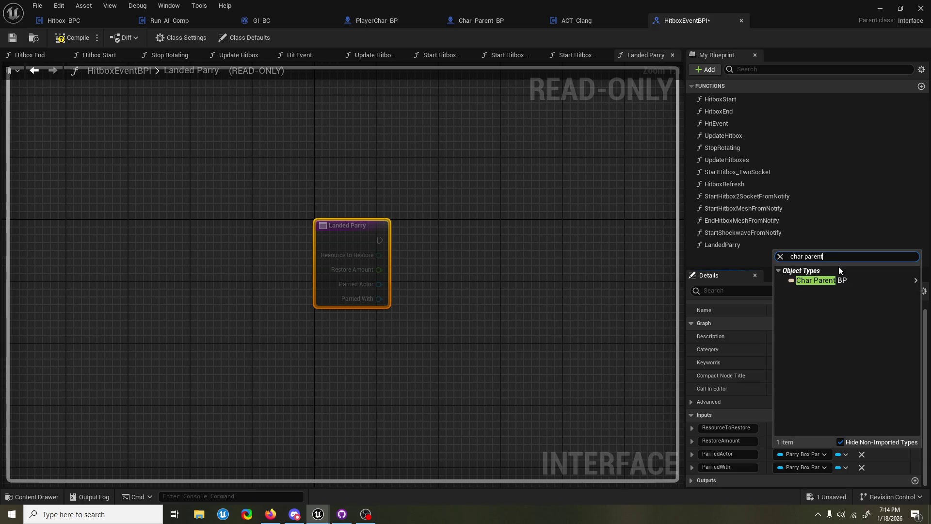
pyautogui.press('Escape')
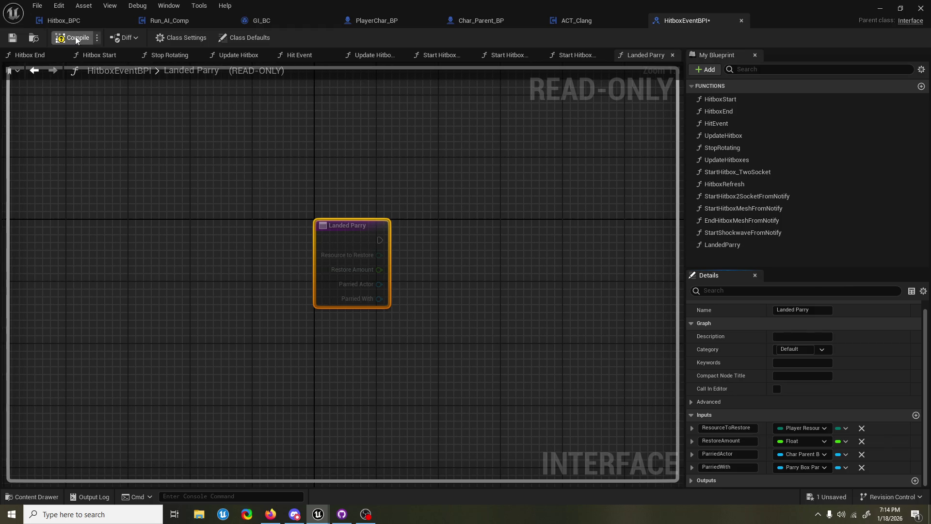
pyautogui.moveTo(359, 177); pyautogui.dragTo(366, 199)
pyautogui.hotkey('ctrl', 's')
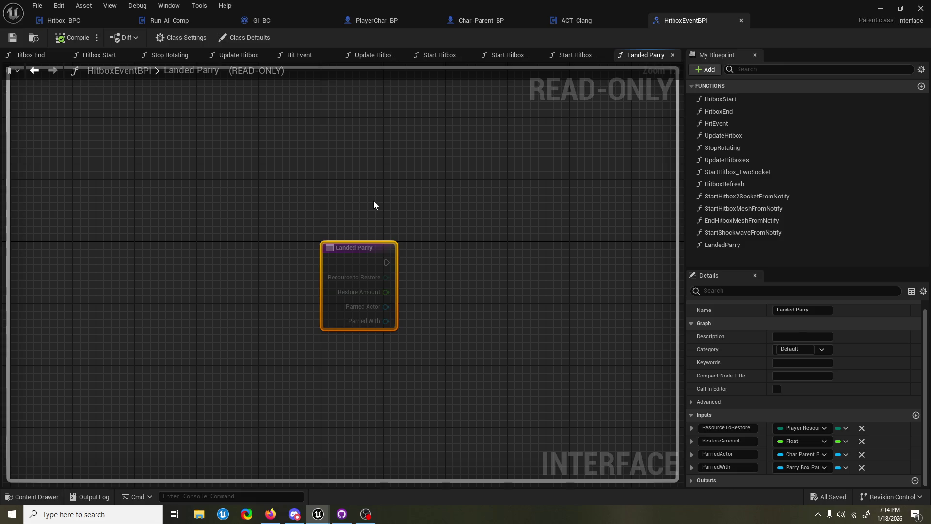
pyautogui.moveTo(395, 203); pyautogui.dragTo(398, 208)
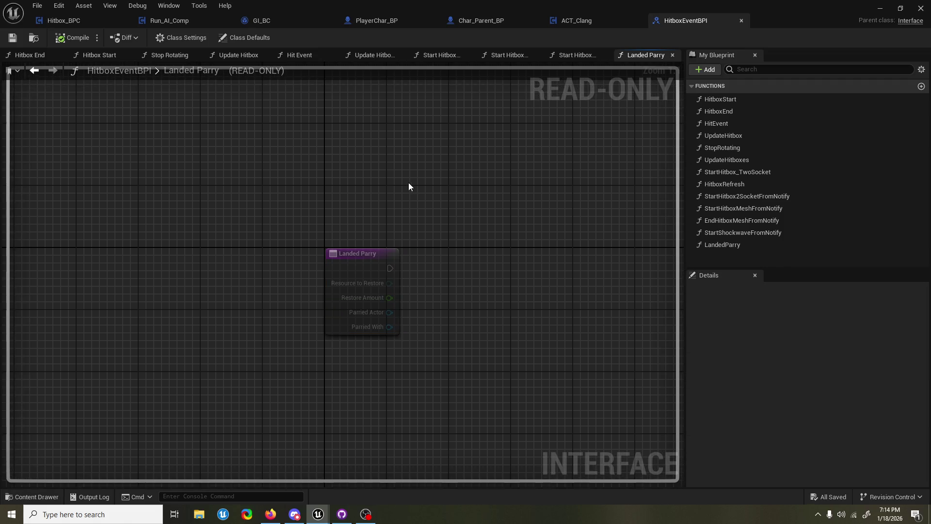
pyautogui.scroll(-5, 417, 195)
pyautogui.scroll(5, 410, 199)
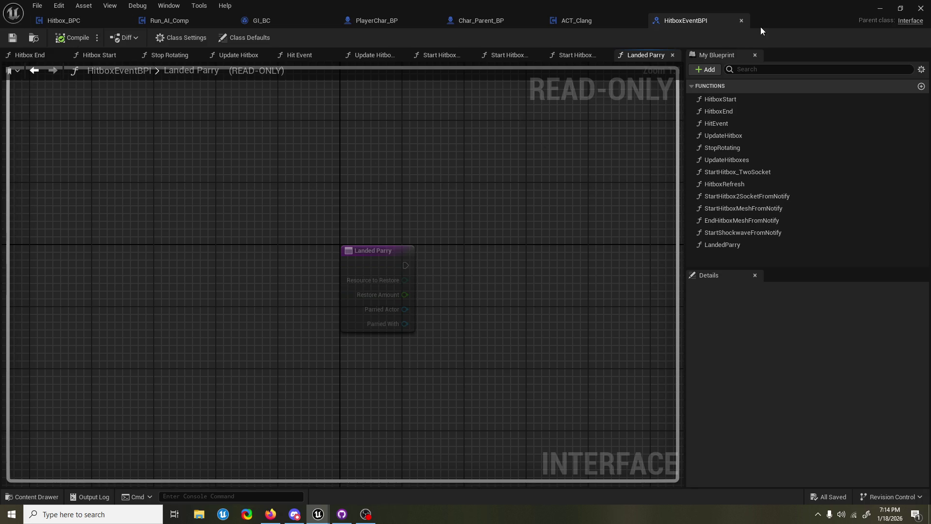
pyautogui.click(741, 20)
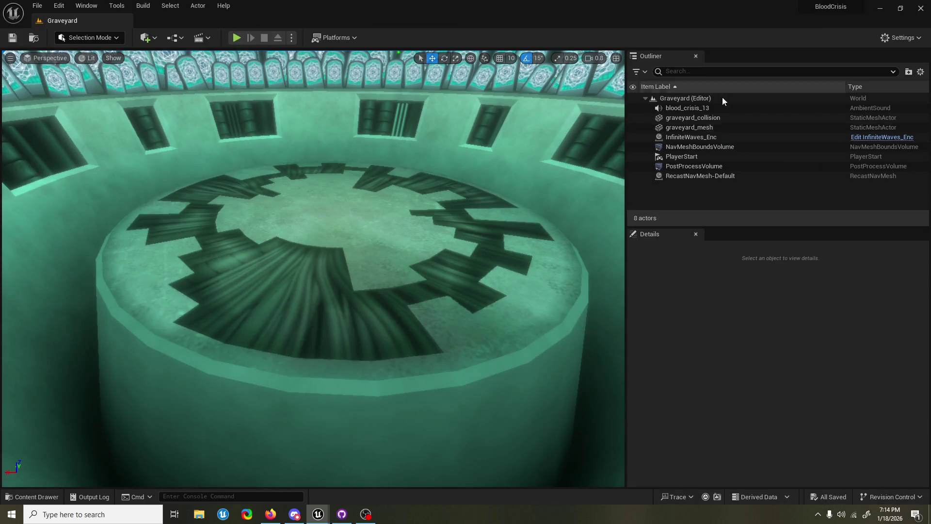
# Look around the Graveyard arena in the level viewport
pyautogui.scroll(10, 314, 268)
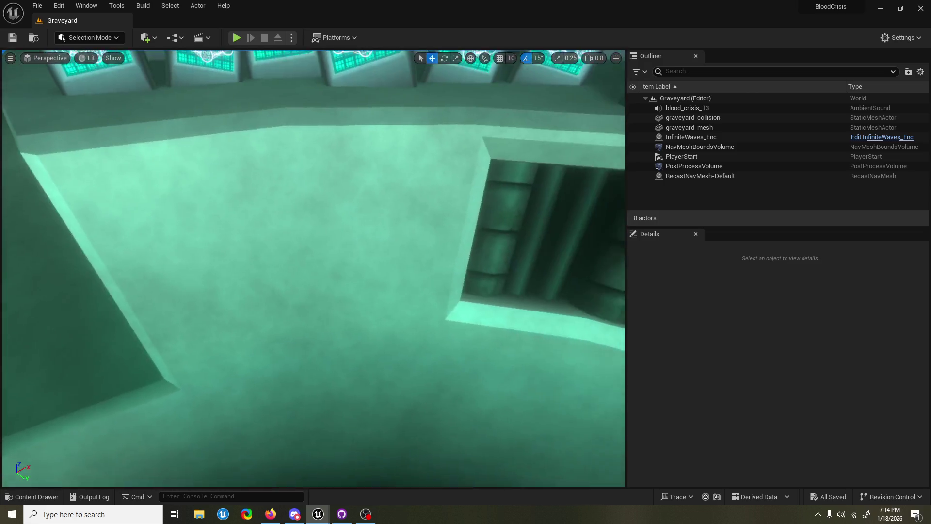
pyautogui.moveTo(313, 268)
pyautogui.mouseDown()
pyautogui.moveTo(292, 243)
pyautogui.moveTo(340, 262)
pyautogui.moveTo(320, 271)
pyautogui.moveTo(311, 258)
pyautogui.moveTo(320, 272)
pyautogui.moveTo(316, 262)
pyautogui.moveTo(315, 300)
pyautogui.moveTo(315, 257)
pyautogui.moveTo(316, 291)
pyautogui.moveTo(328, 261)
pyautogui.mouseUp()
pyautogui.scroll(3, 315, 272)
pyautogui.scroll(-2, 315, 286)
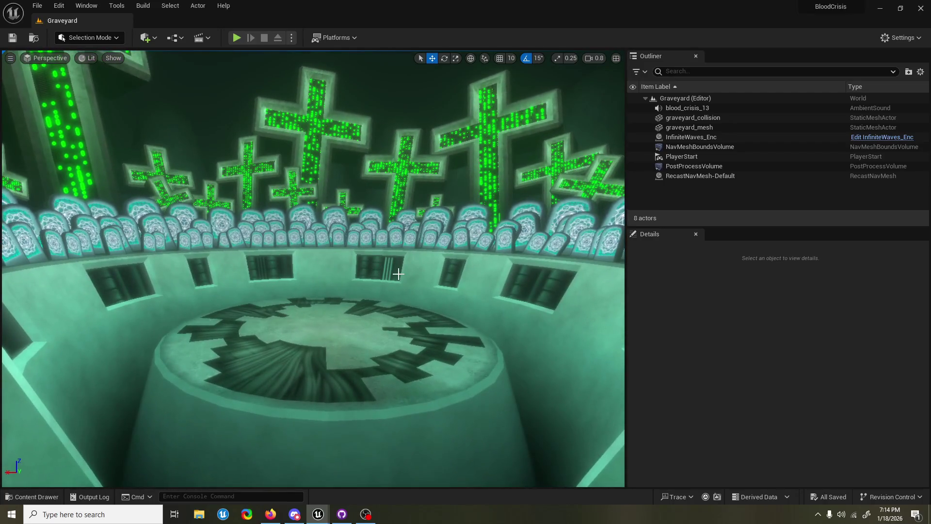
# Move the HitboxEventBPI editor over the level view and switch between Firefox and Unreal Editor
pyautogui.hotkey('alt', 'Tab')
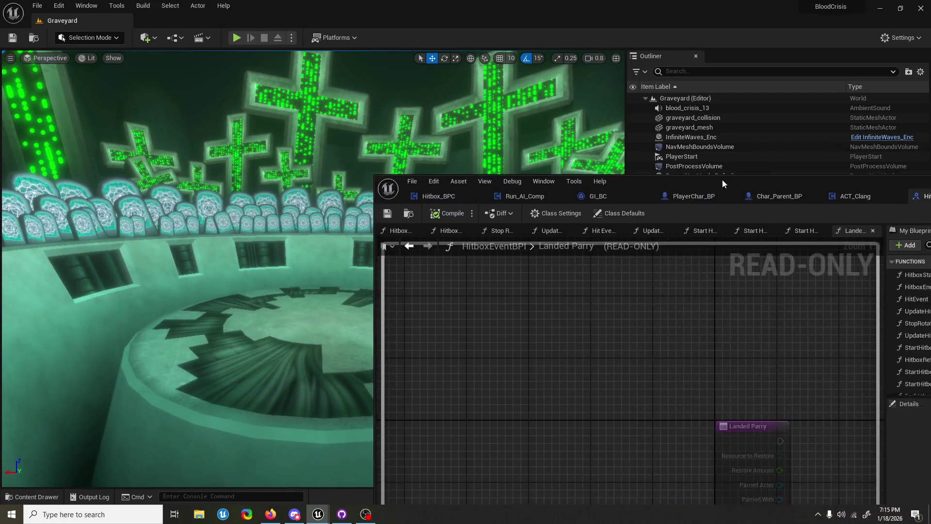
pyautogui.moveTo(710, 192); pyautogui.dragTo(336, 209)
pyautogui.hotkey('alt', 'Tab')
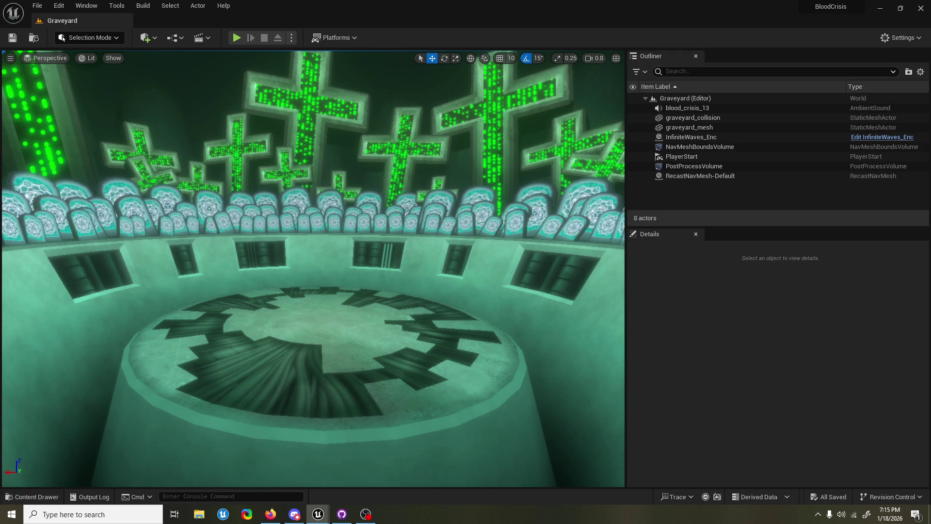
pyautogui.hotkey('alt', 'Tab')
pyautogui.hotkey('alt', 'Tab')
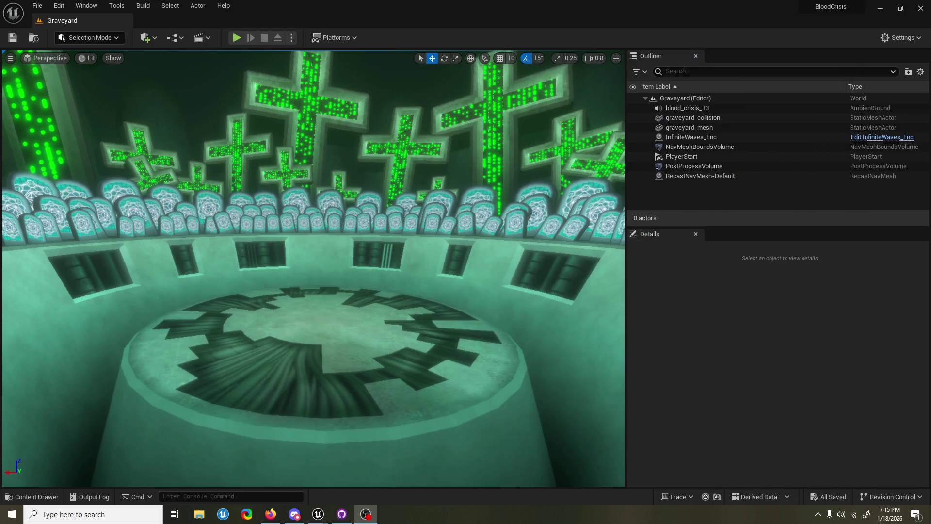
pyautogui.hotkey('alt', 'Tab')
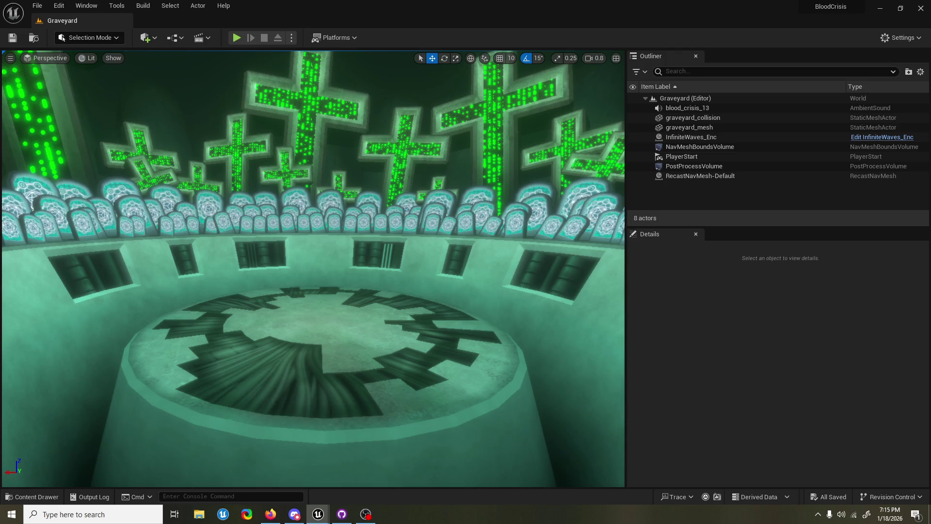
pyautogui.hotkey('alt', 'Tab')
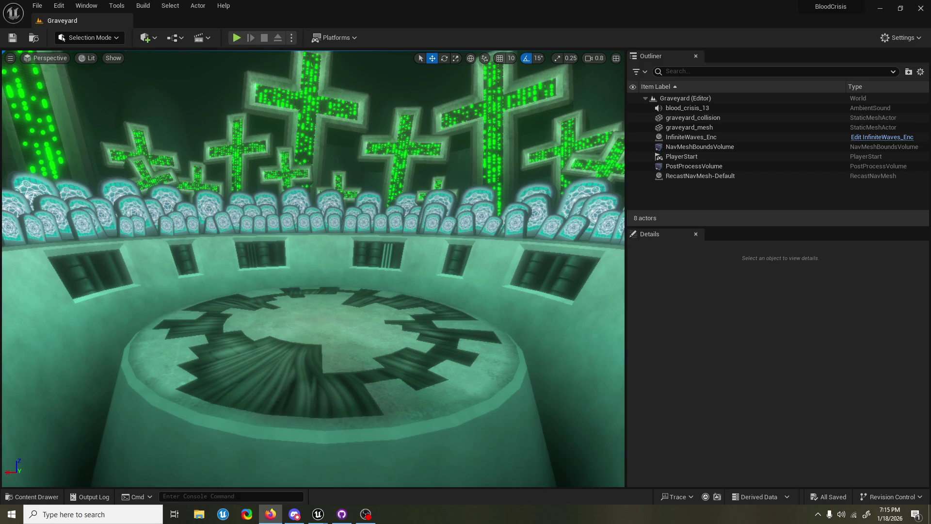
pyautogui.hotkey('alt', 'Tab')
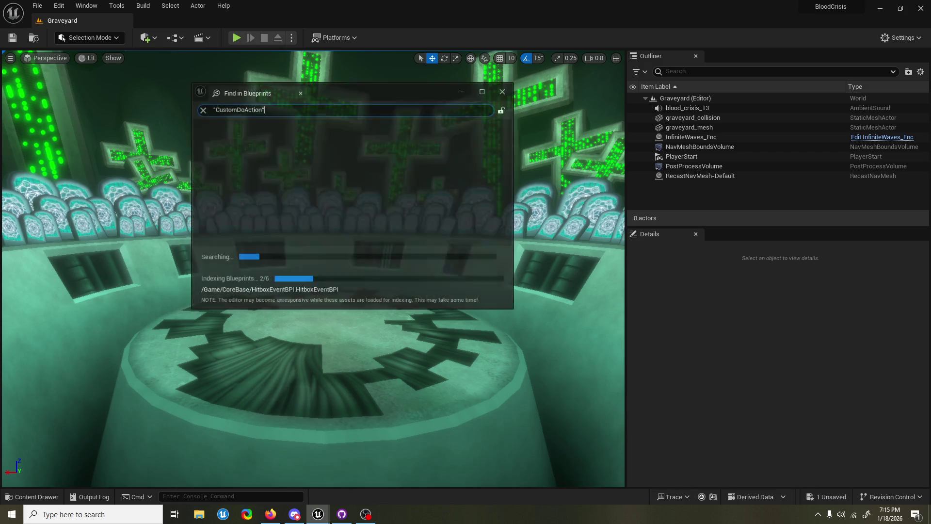
# Check the Custom Do Action and LandedParry_0 usages, then close Find in Blueprints and refocus the editor
pyautogui.click(275, 146)
pyautogui.click(276, 139)
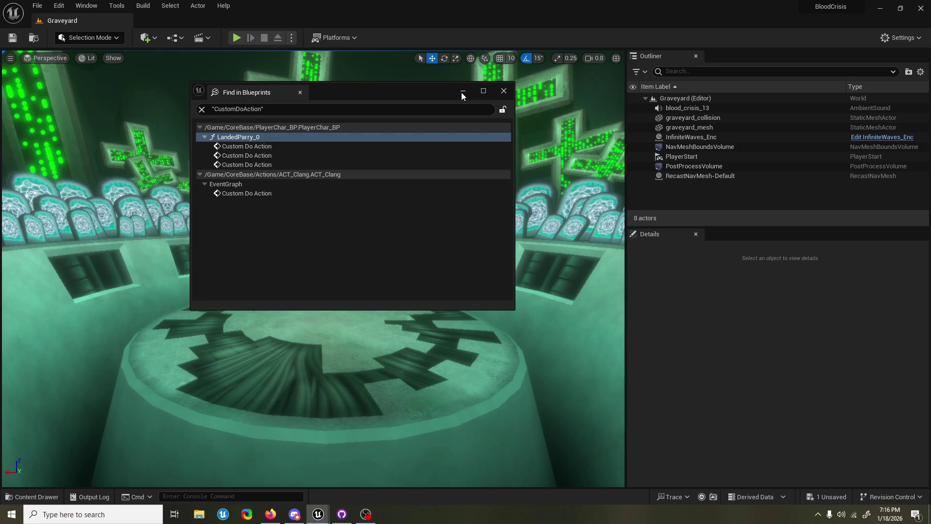
pyautogui.click(504, 91)
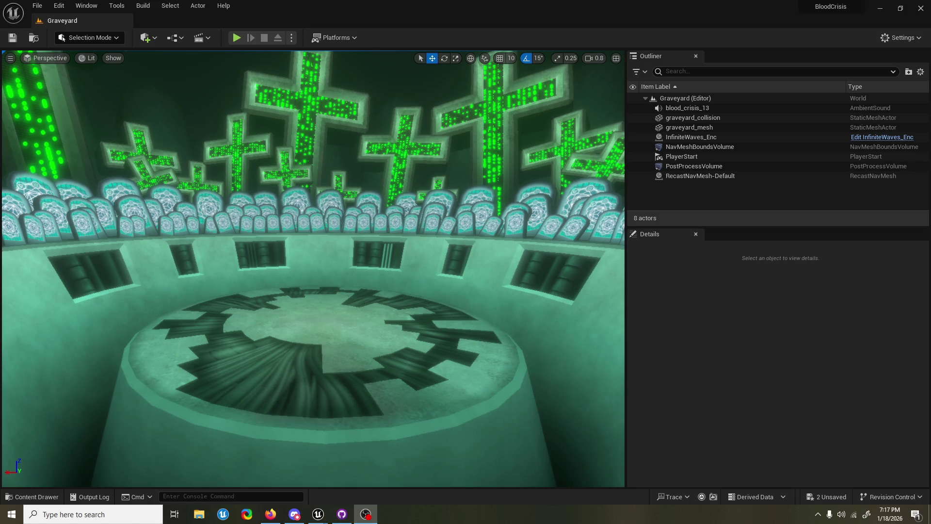
pyautogui.click(555, 4)
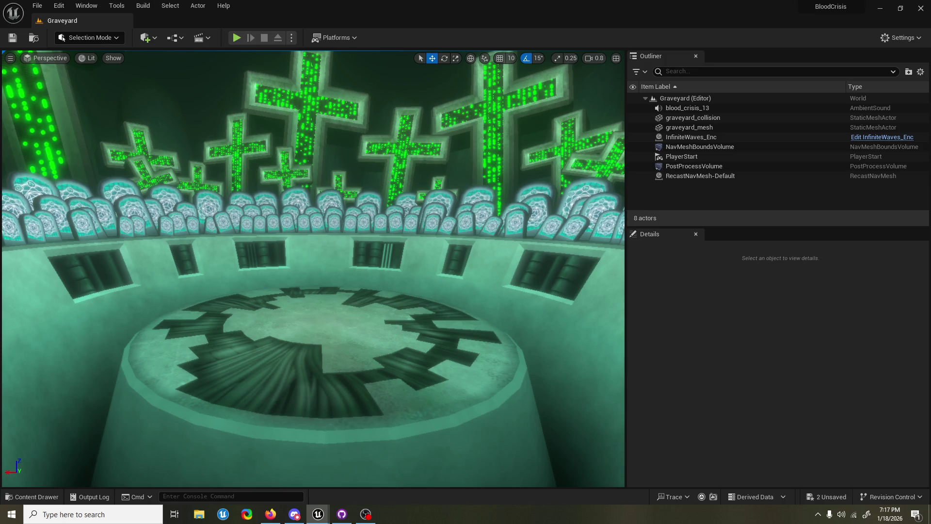
pyautogui.hotkey('ctrl', 'z')
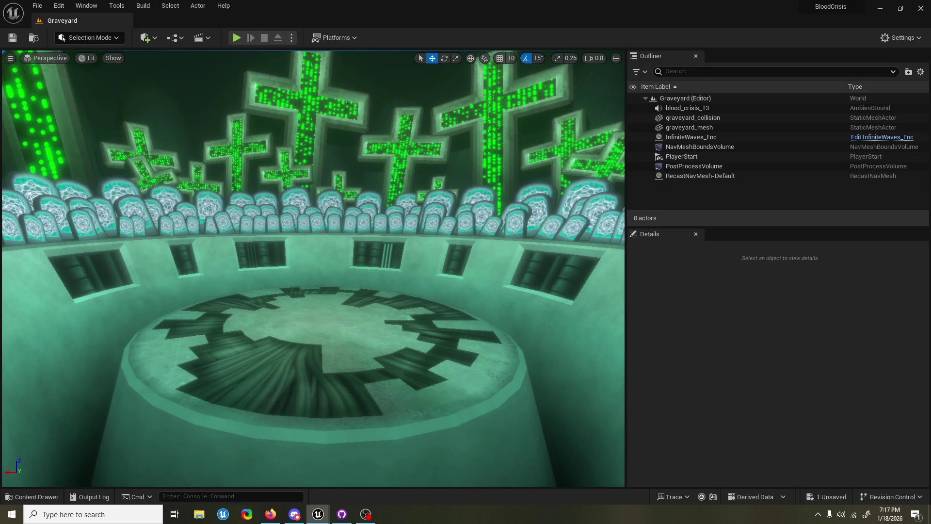
pyautogui.hotkey('ctrl', 'y')
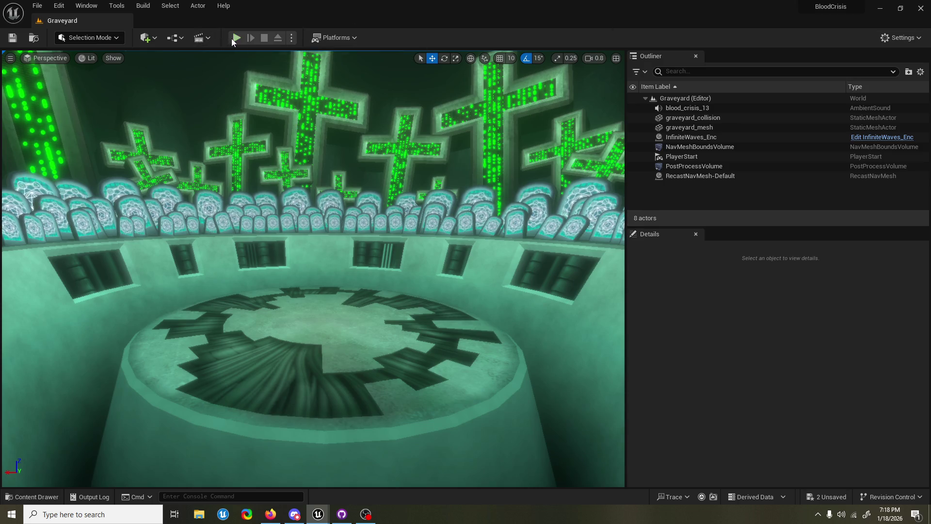
pyautogui.click(236, 38)
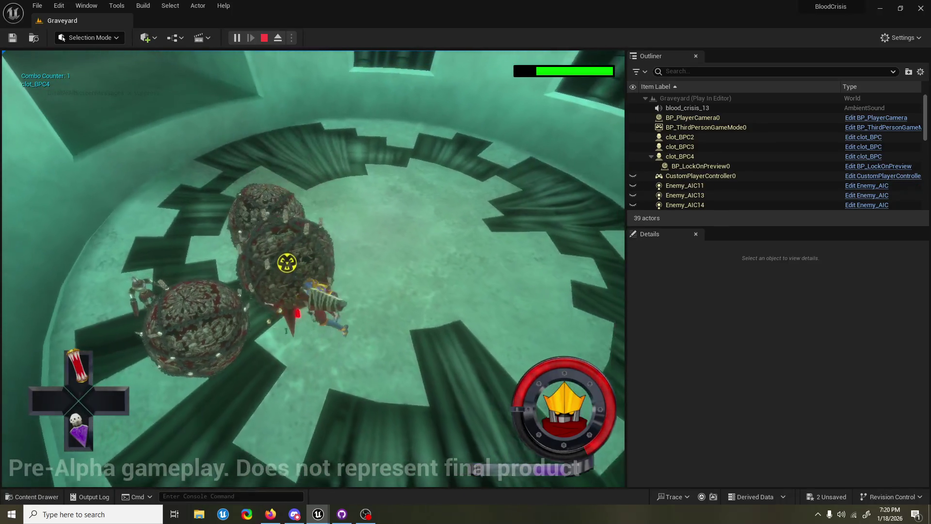
# Pause the Graveyard playtest to show the Resume and Quit pause menu
pyautogui.press('Escape')
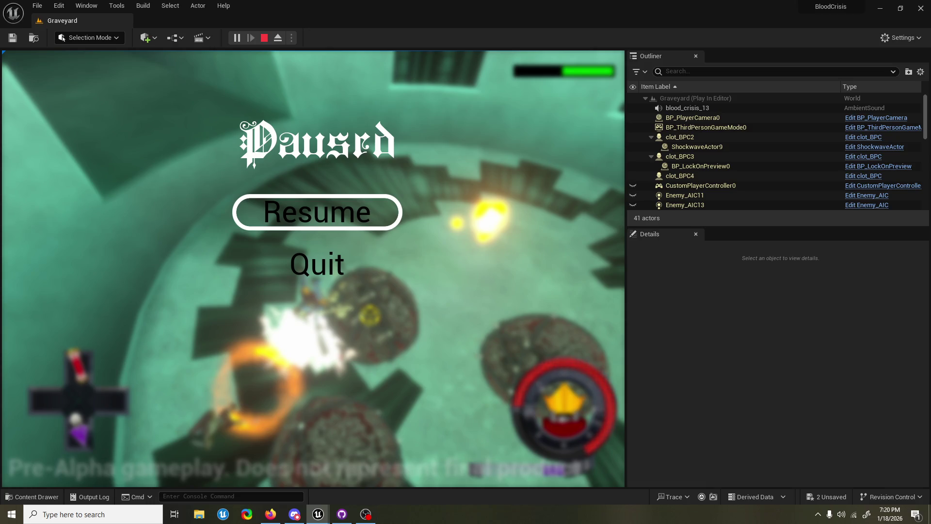
# Stop the paused Play In Editor session and restart the Graveyard playtest
pyautogui.press('Escape')
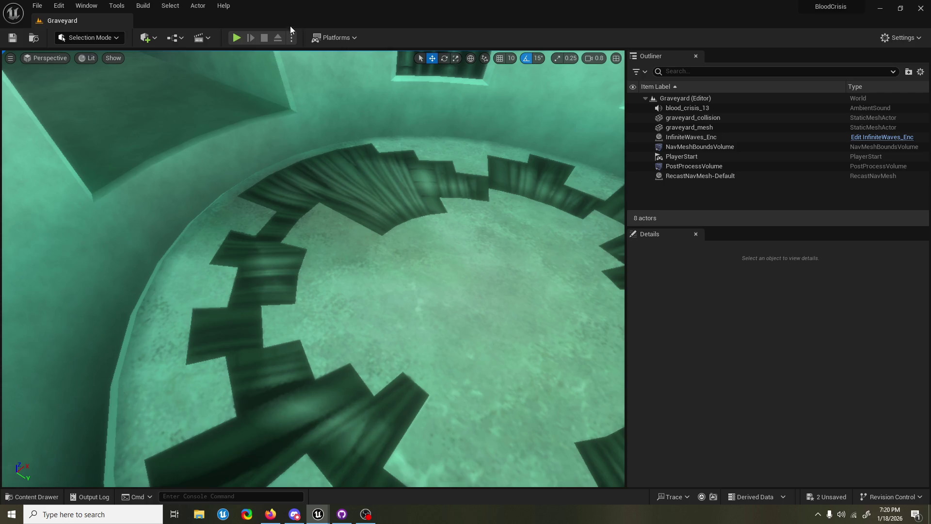
pyautogui.click(237, 37)
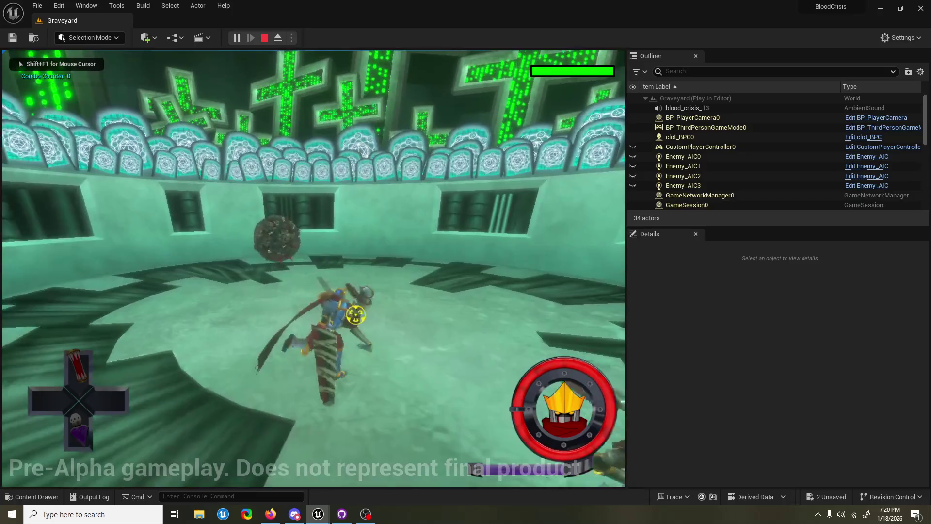
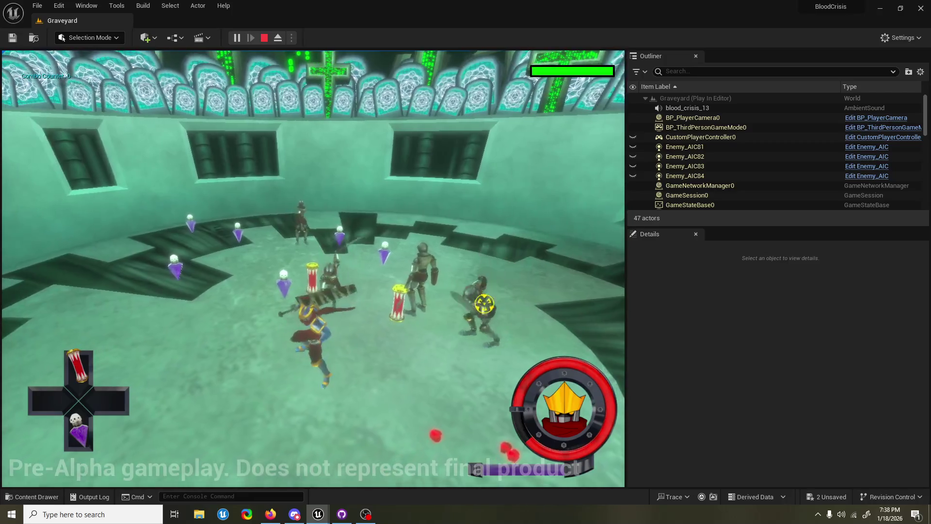
# End the Graveyard playtest, dismiss the ShockwaveActor error log, and open the Content Drawer to CoreBase
pyautogui.press('Escape')
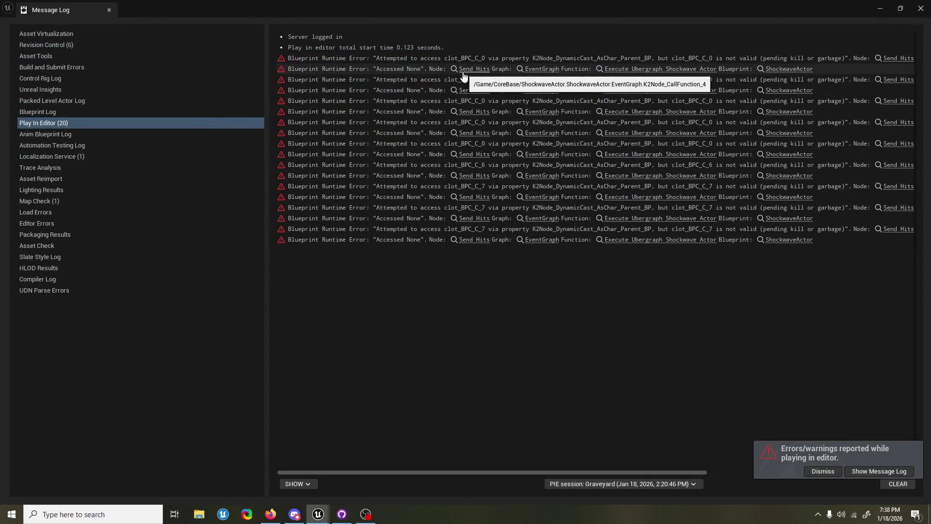
pyautogui.click(920, 8)
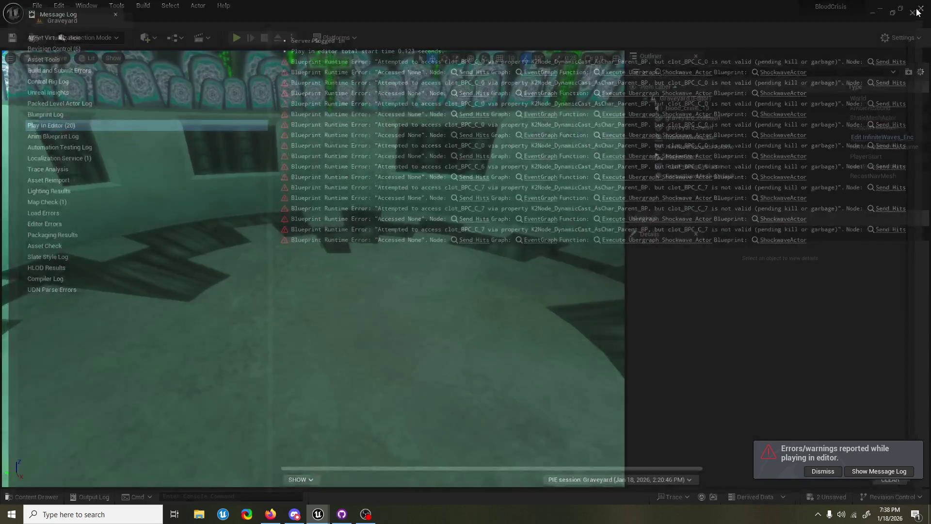
pyautogui.click(31, 497)
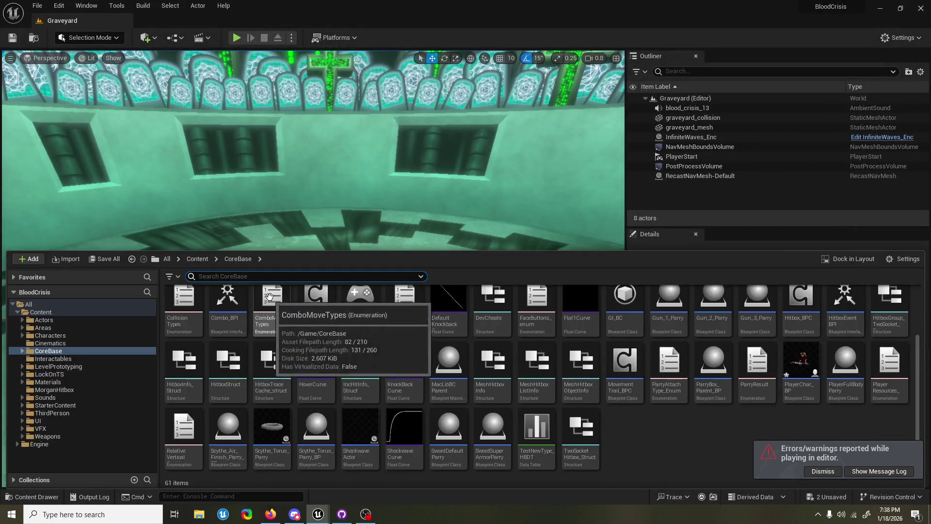
# Search all content for 'combo', then 'hud', select PlayerHUD, close the drawer, and start Play
pyautogui.write('combo')
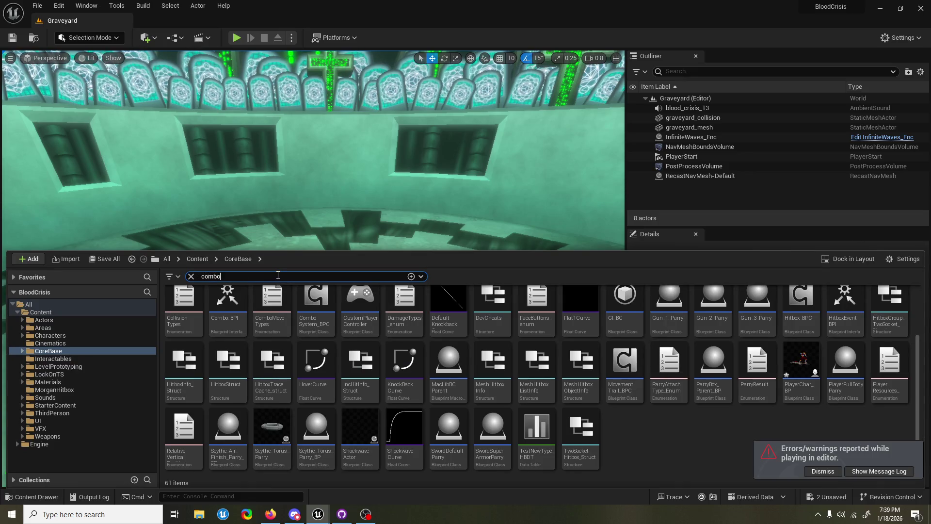
pyautogui.click(99, 304)
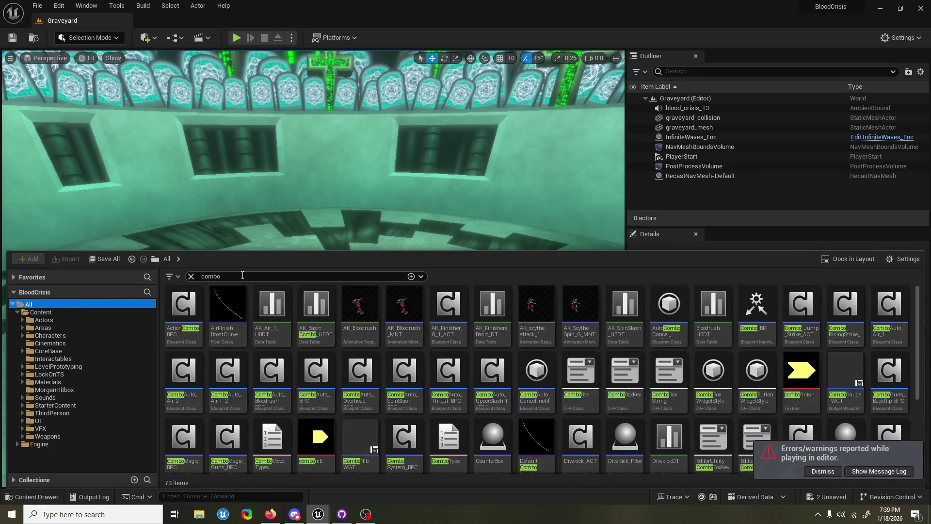
pyautogui.write('hud')
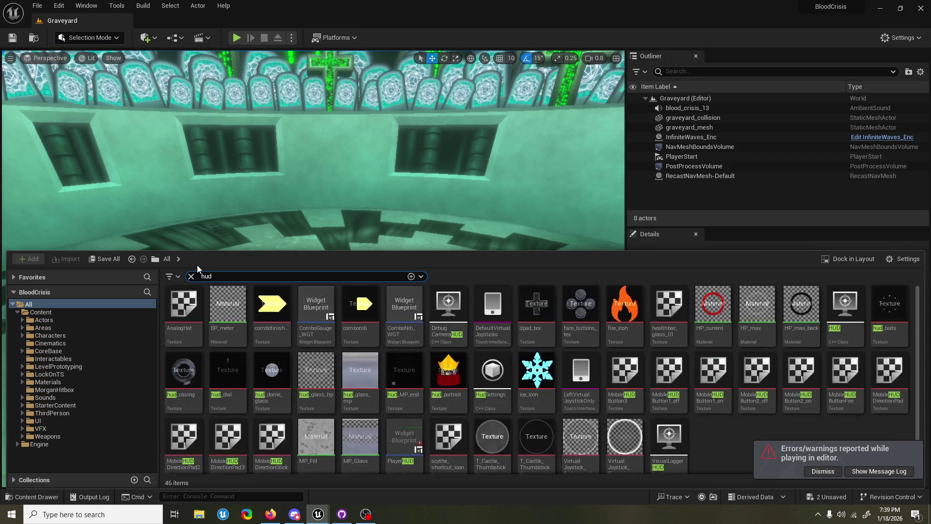
pyautogui.scroll(-2, 597, 349)
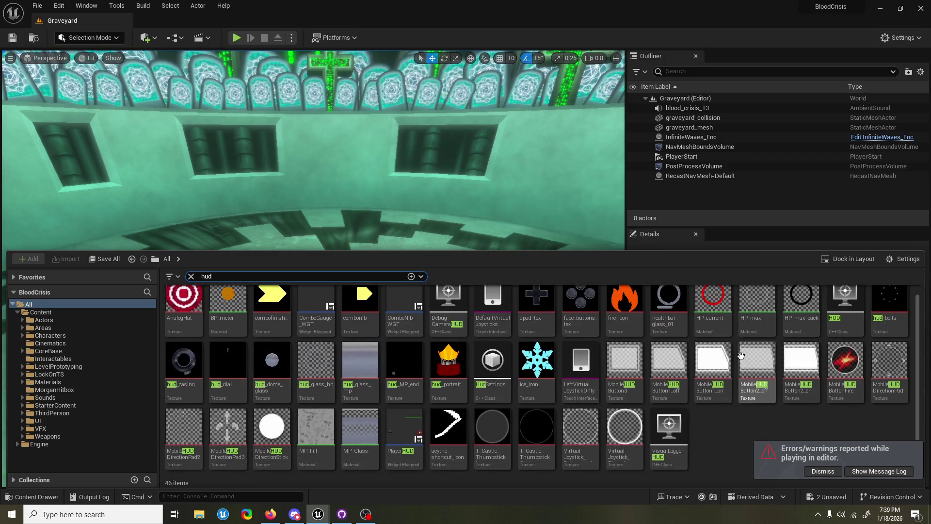
pyautogui.click(404, 430)
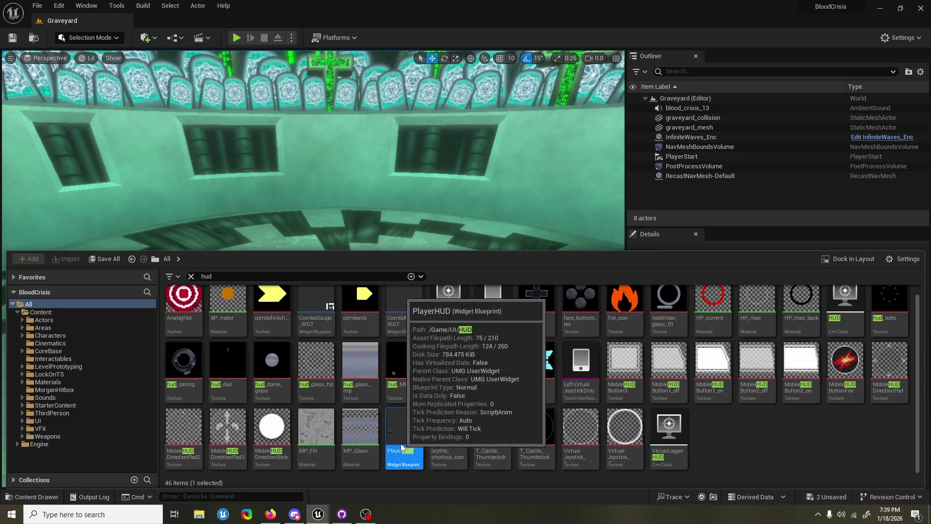
pyautogui.hotkey('ctrl', 'space')
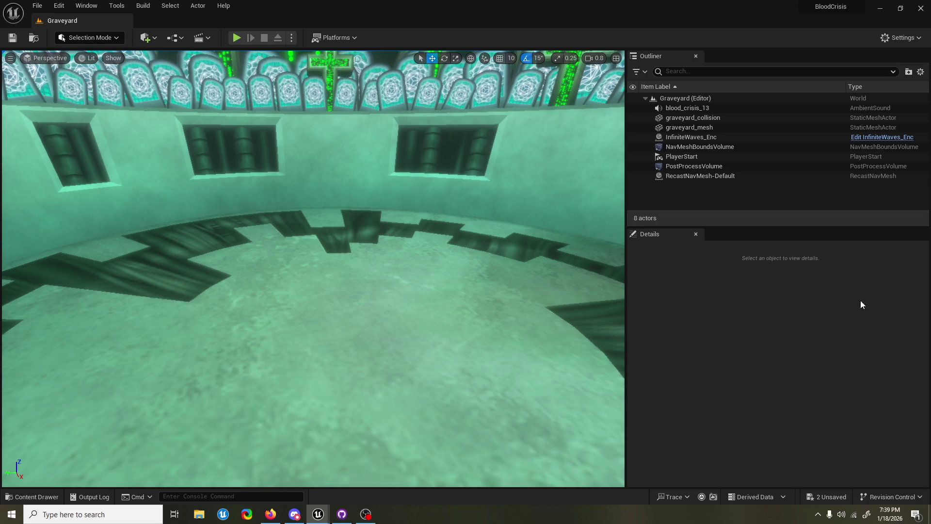
pyautogui.click(236, 37)
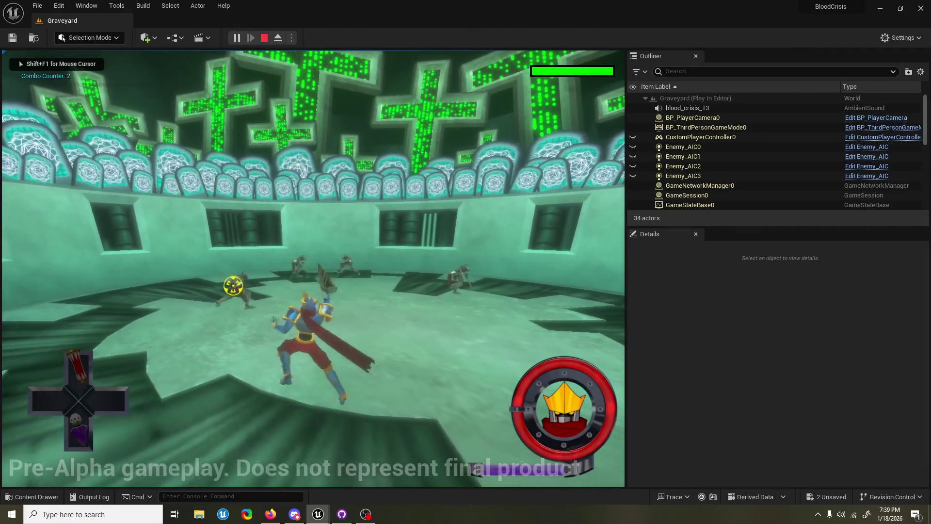
pyautogui.press('Escape')
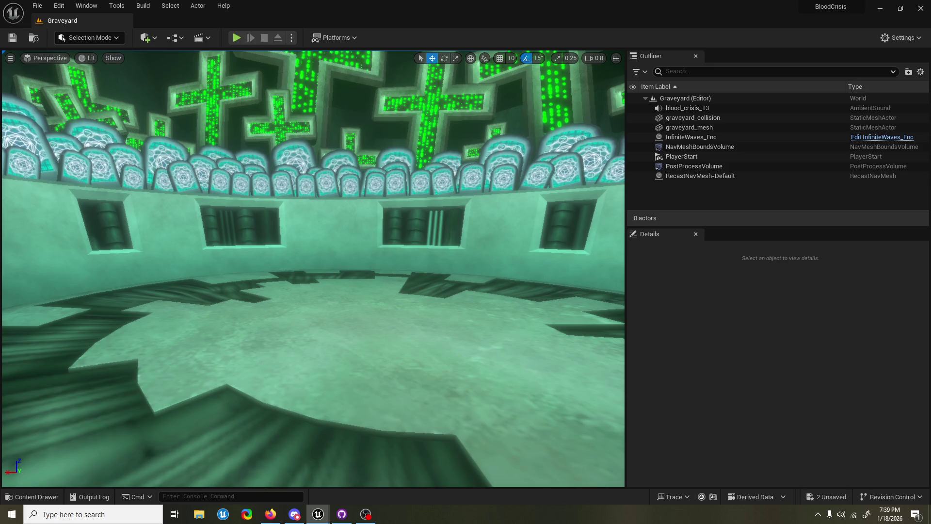
pyautogui.hotkey('alt', 'p')
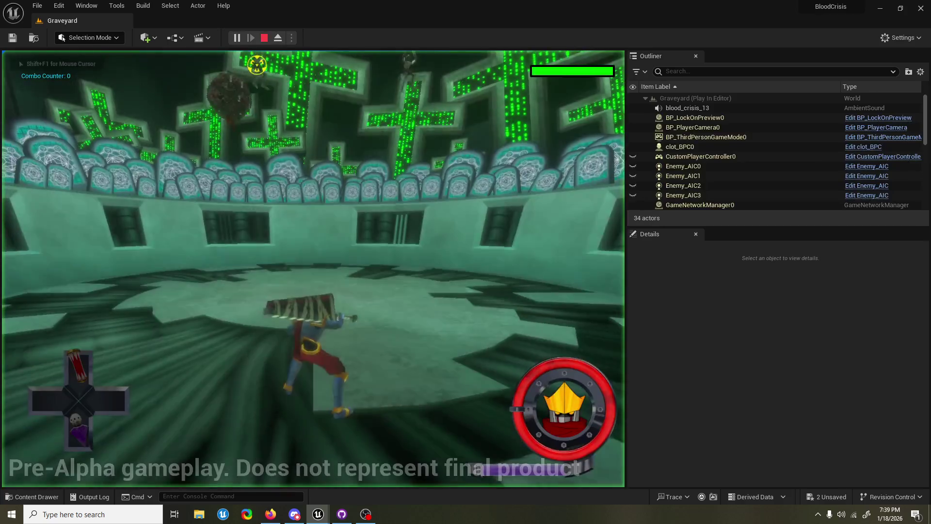
pyautogui.press('Escape')
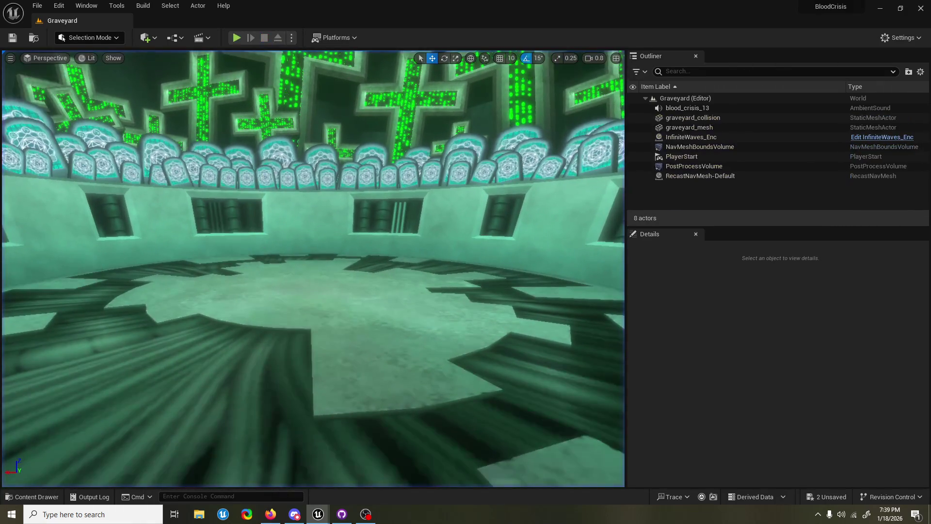
pyautogui.hotkey('alt', 'p')
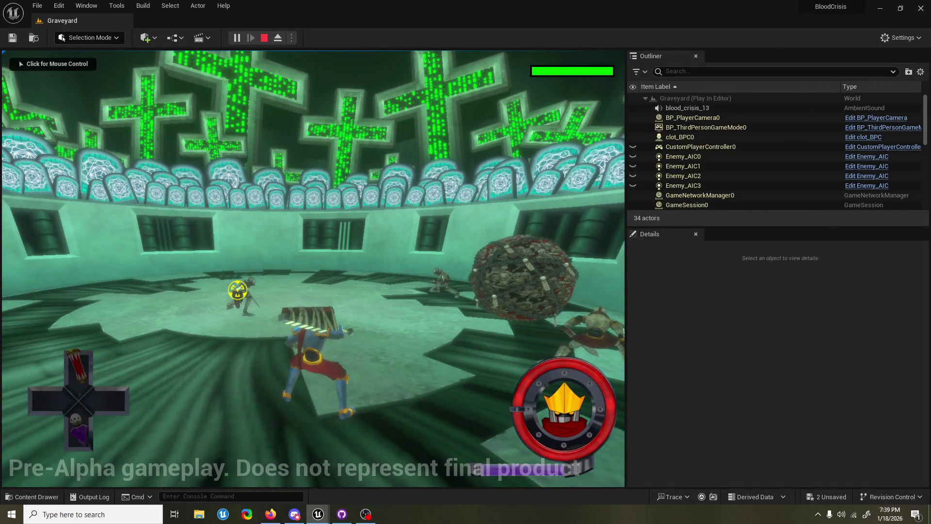
pyautogui.press('Escape')
pyautogui.hotkey('alt', 'Tab')
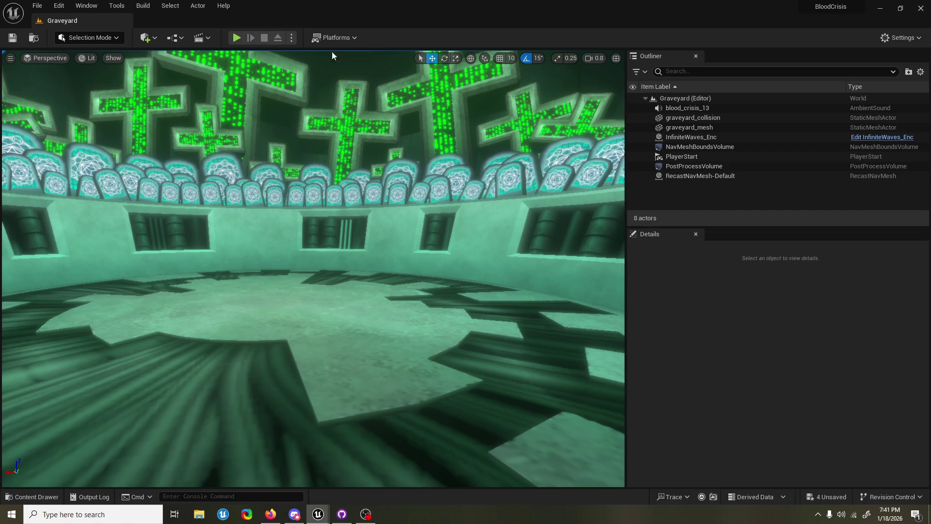
# Run a playtest, stop it, then review and close the ComboGauge_WGT error in the Message Log
pyautogui.click(232, 38)
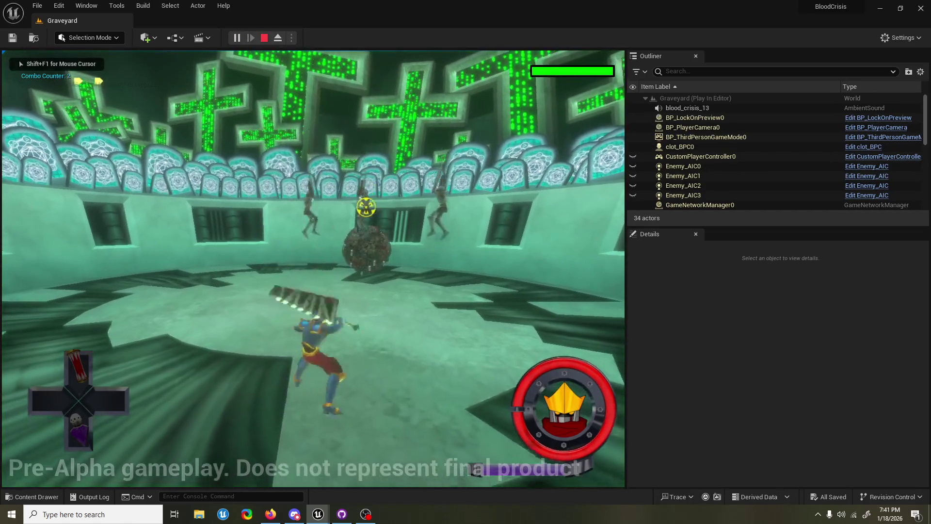
pyautogui.press('Escape')
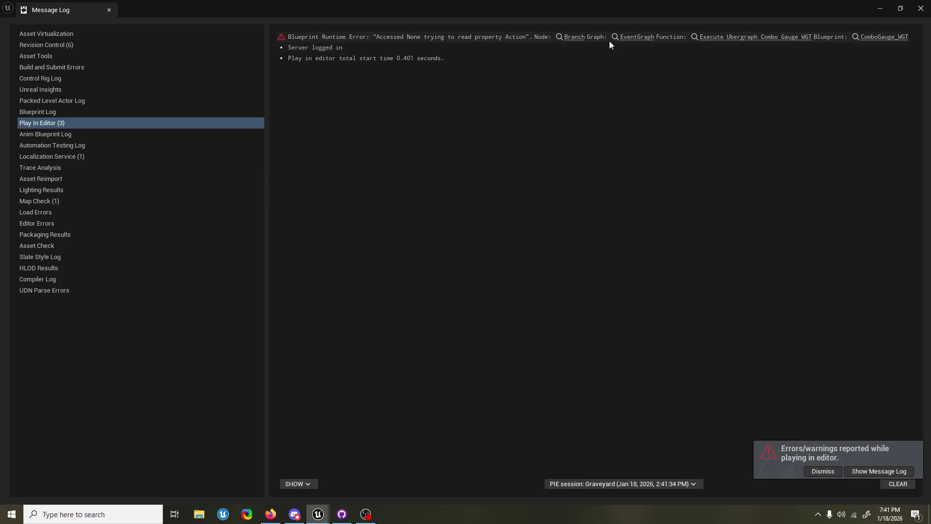
pyautogui.click(576, 39)
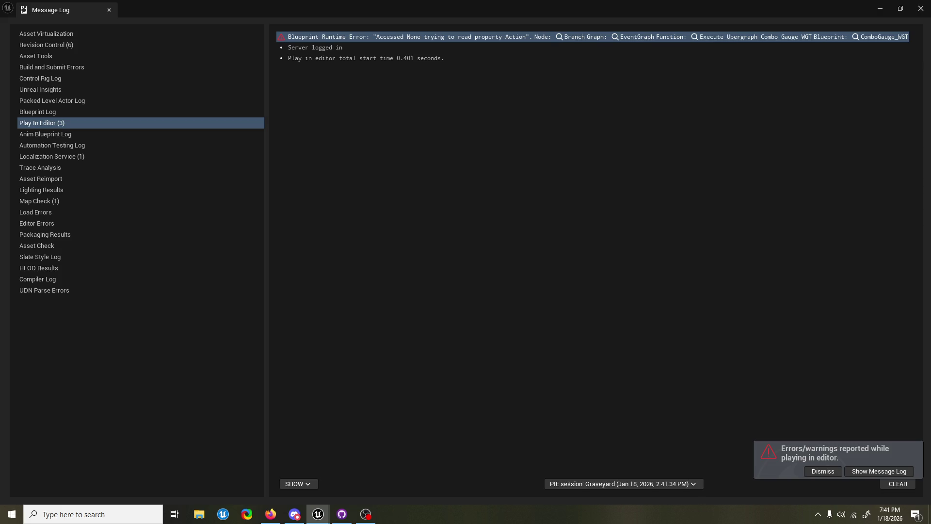
pyautogui.click(921, 8)
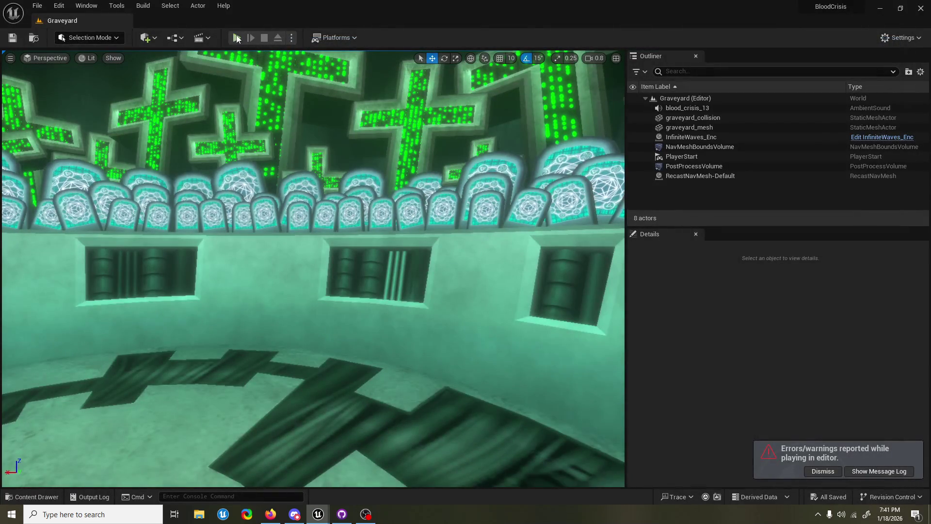
# Repeat the Graveyard playtest several more times, closing the message log between runs
pyautogui.click(236, 38)
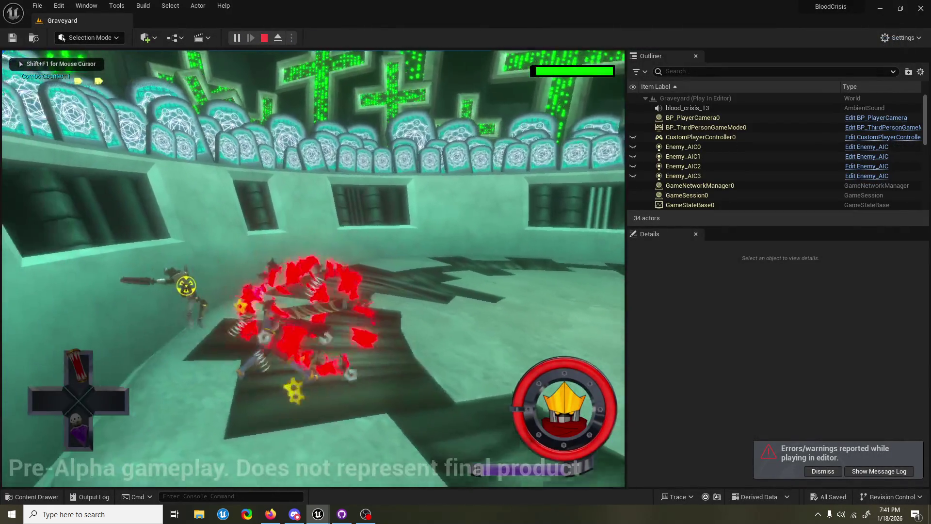
pyautogui.press('Escape')
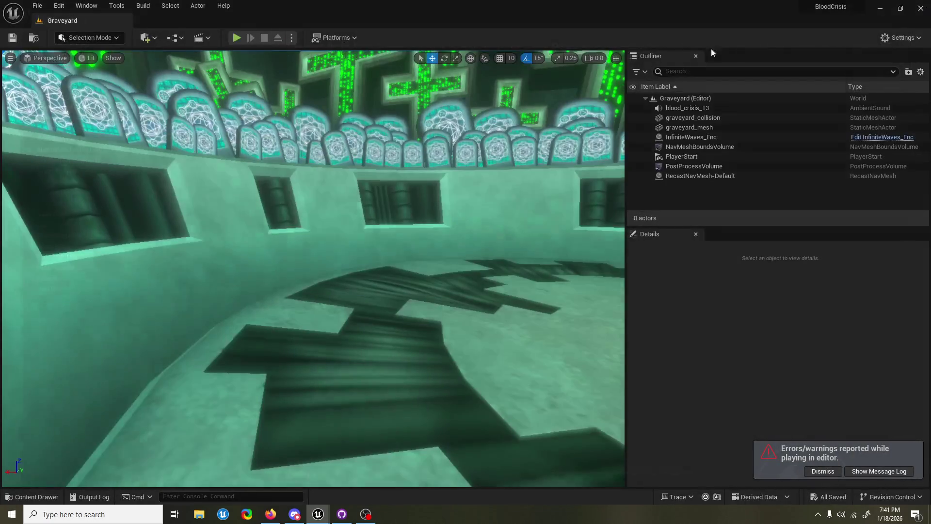
pyautogui.click(239, 37)
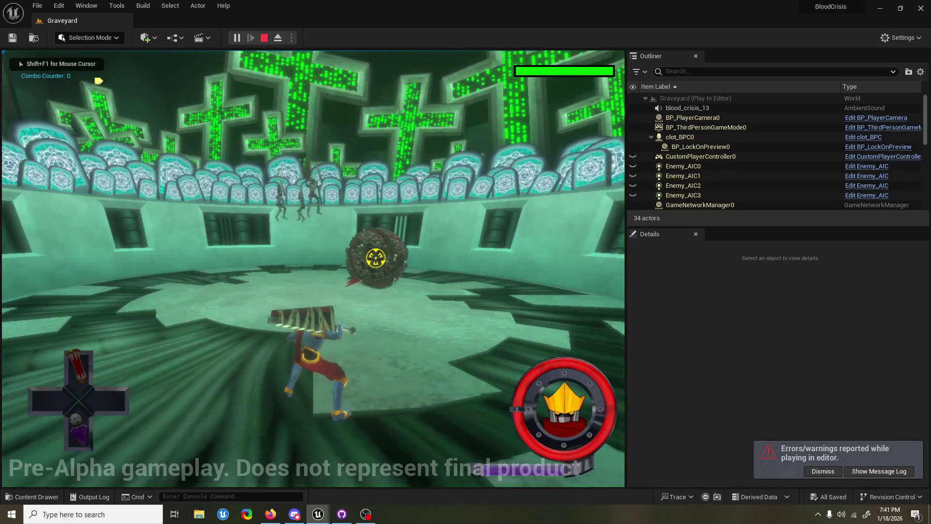
pyautogui.press('Escape')
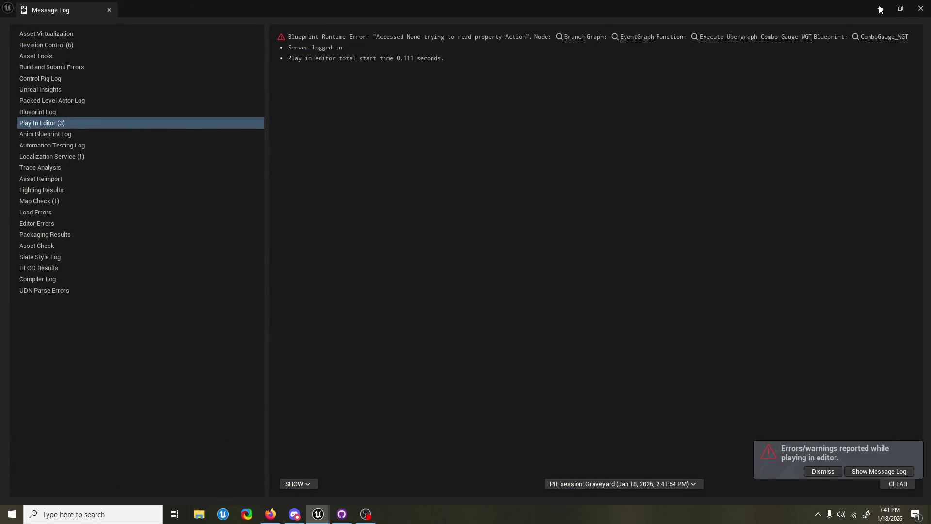
pyautogui.click(881, 10)
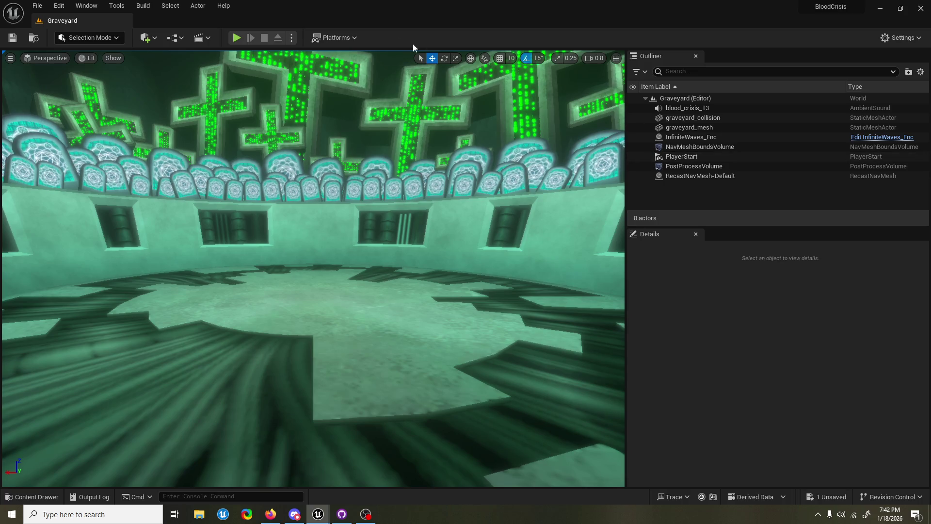
pyautogui.click(237, 38)
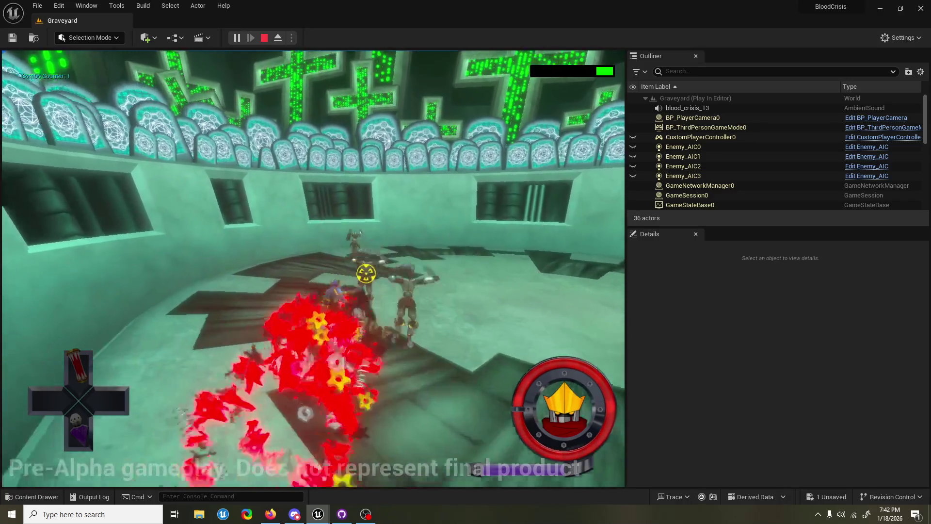
pyautogui.press('Escape')
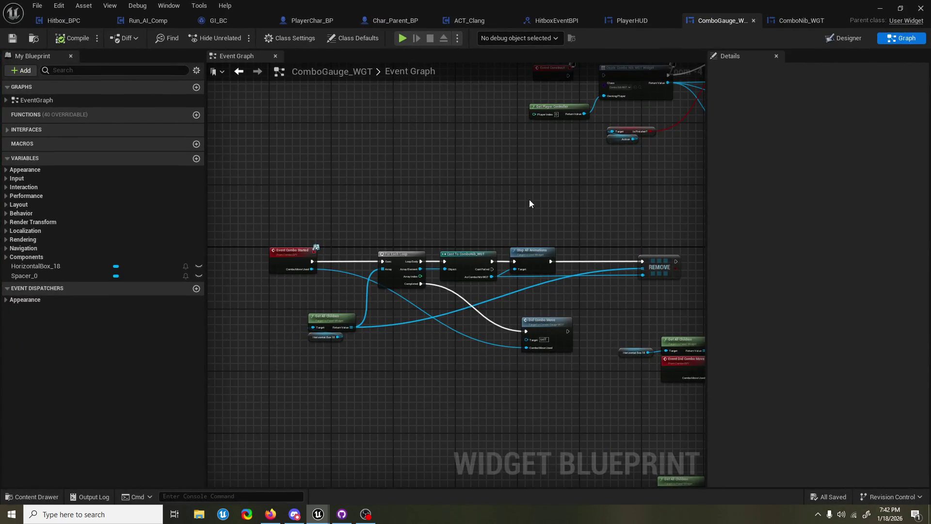
# Pan the event graph to the combo chain and shift Did Combo Move left near REMOVE
pyautogui.moveTo(530, 203); pyautogui.dragTo(501, 198)
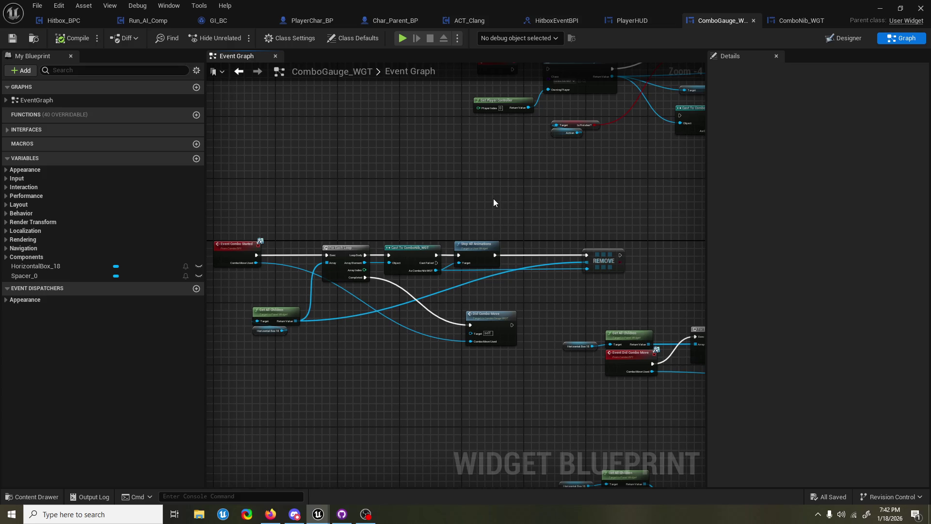
pyautogui.moveTo(539, 373); pyautogui.dragTo(512, 259)
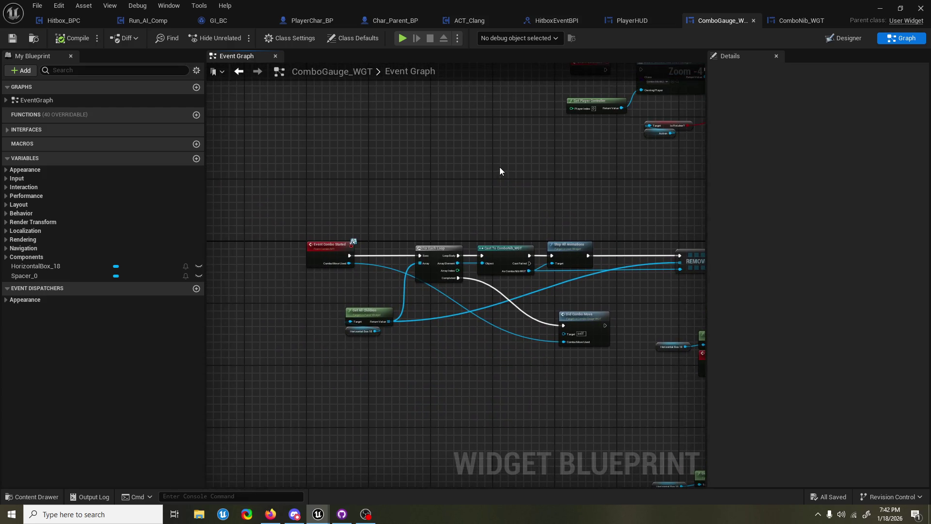
pyautogui.moveTo(498, 172); pyautogui.dragTo(463, 211)
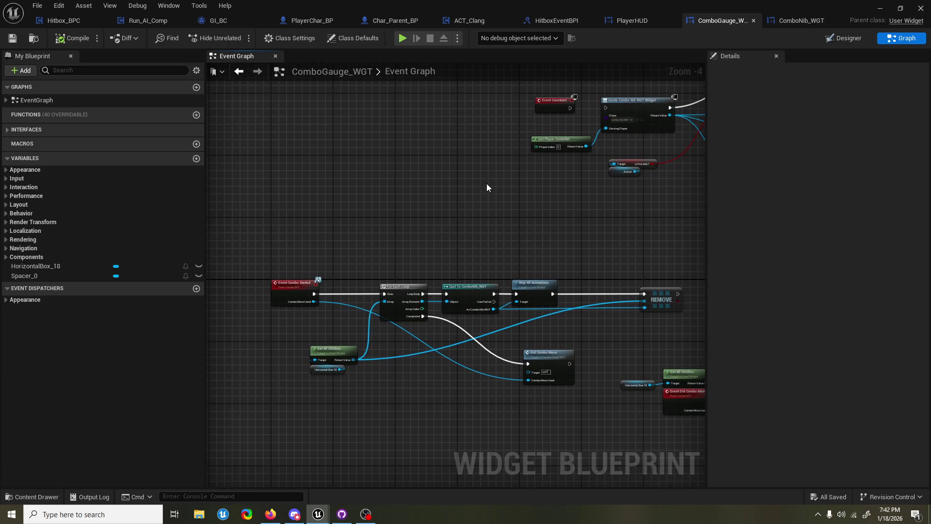
pyautogui.moveTo(476, 202)
pyautogui.mouseDown()
pyautogui.moveTo(424, 232)
pyautogui.moveTo(443, 227)
pyautogui.mouseUp()
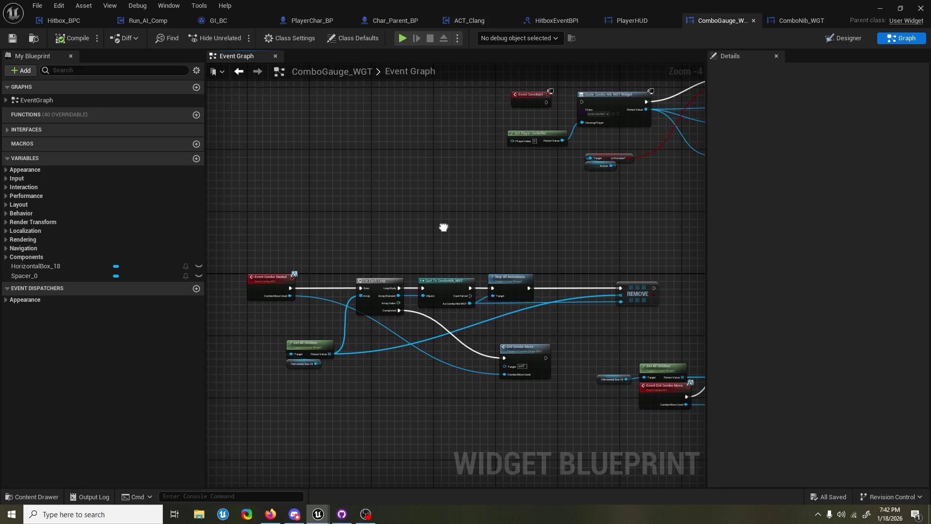
pyautogui.scroll(1, 405, 259)
pyautogui.moveTo(487, 251); pyautogui.dragTo(488, 252)
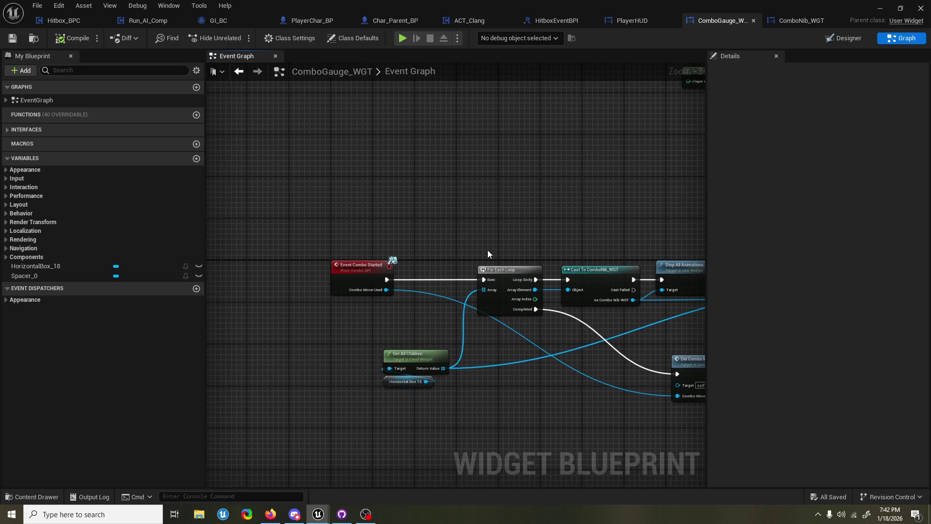
pyautogui.click(383, 384)
pyautogui.moveTo(511, 372)
pyautogui.mouseDown()
pyautogui.moveTo(279, 363)
pyautogui.moveTo(383, 349)
pyautogui.moveTo(414, 334)
pyautogui.mouseUp()
pyautogui.moveTo(592, 339)
pyautogui.mouseDown()
pyautogui.moveTo(546, 332)
pyautogui.moveTo(526, 343)
pyautogui.moveTo(491, 323)
pyautogui.mouseUp()
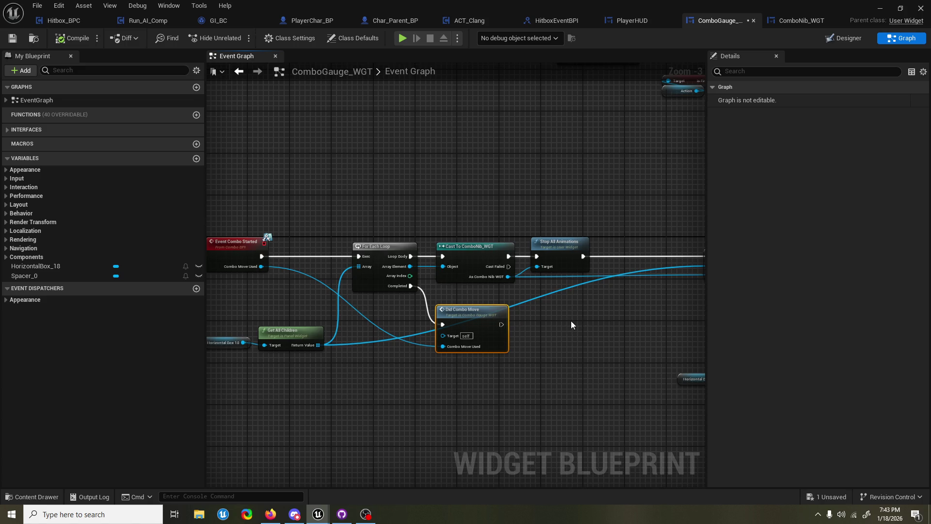
pyautogui.moveTo(581, 327); pyautogui.dragTo(495, 328)
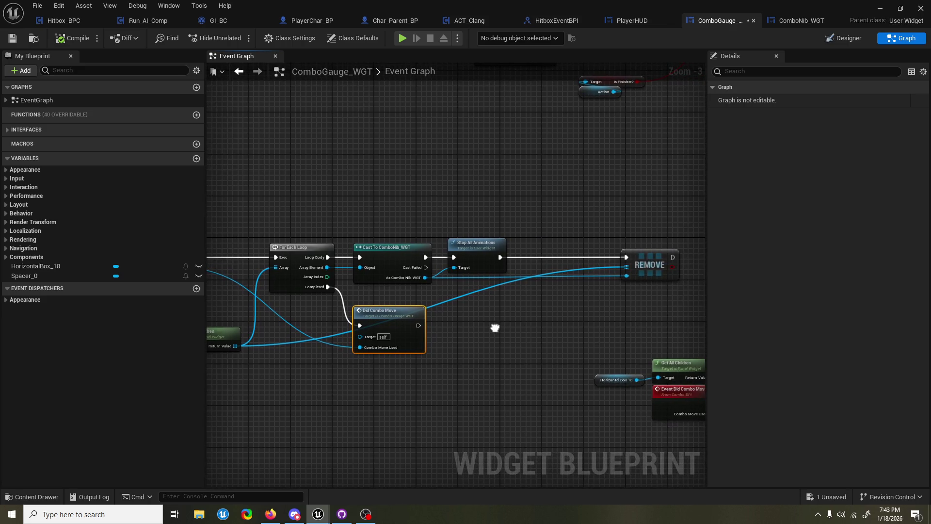
pyautogui.scroll(-1, 495, 327)
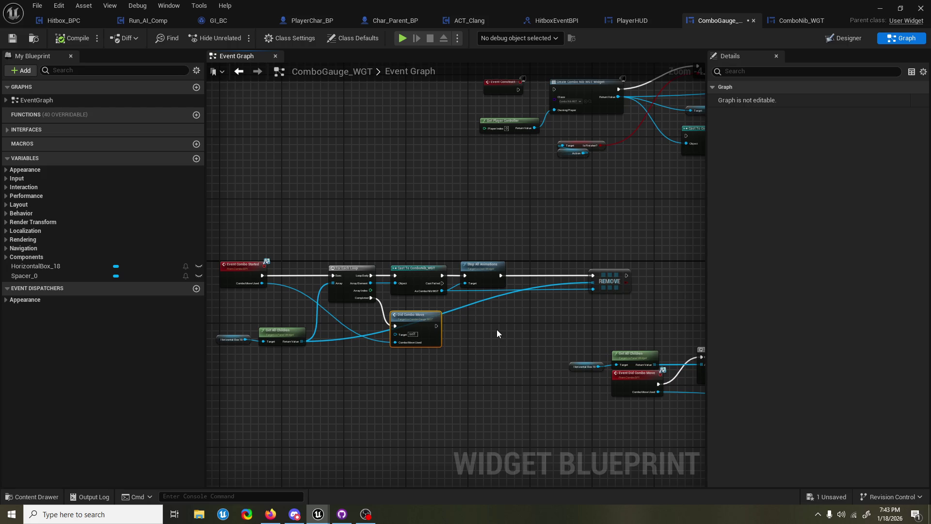
# Add a Collect Garbage node fed by For Each Loop's Completed output, then start a playtest
pyautogui.moveTo(627, 276); pyautogui.dragTo(650, 274)
pyautogui.write('garbage')
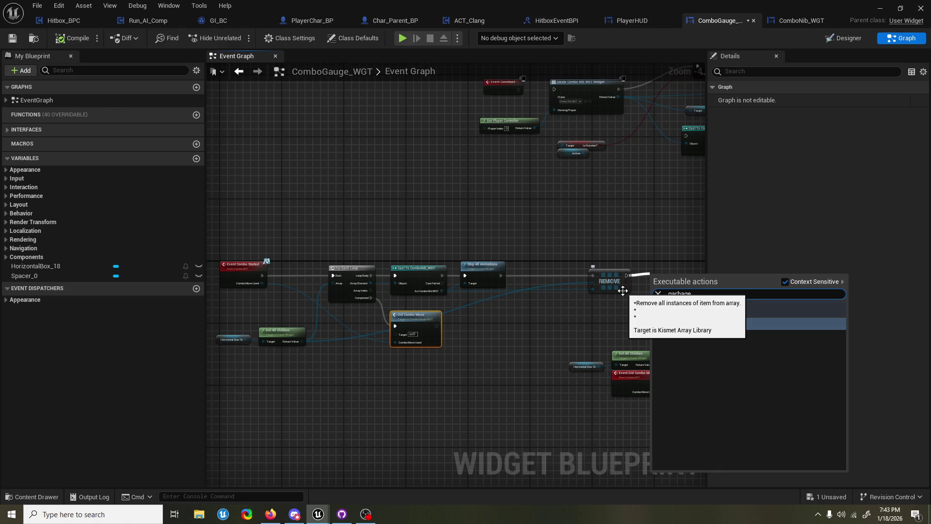
pyautogui.click(730, 317)
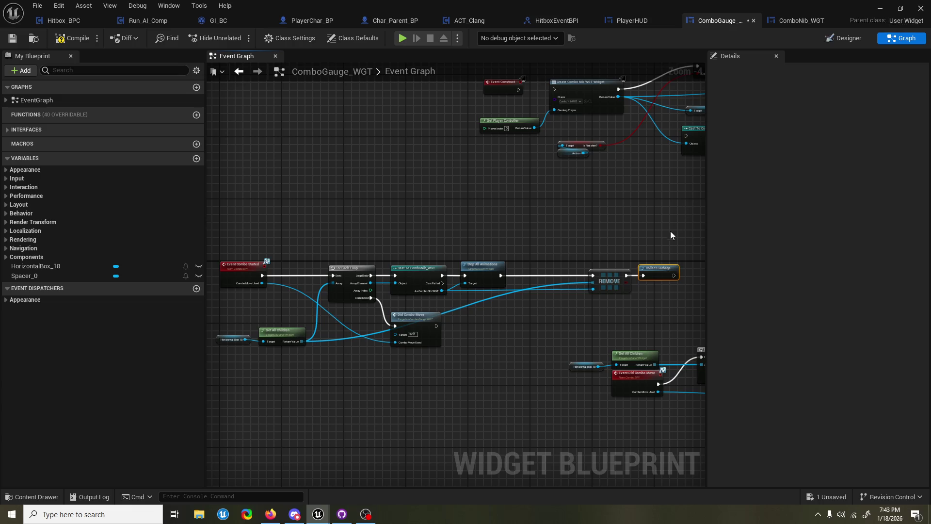
pyautogui.keyDown('alt'); pyautogui.click(643, 276); pyautogui.keyUp('alt')
pyautogui.moveTo(662, 268)
pyautogui.mouseDown()
pyautogui.moveTo(613, 330)
pyautogui.moveTo(430, 333)
pyautogui.moveTo(418, 310)
pyautogui.moveTo(459, 324)
pyautogui.mouseUp()
pyautogui.moveTo(372, 298)
pyautogui.mouseDown()
pyautogui.moveTo(380, 328)
pyautogui.moveTo(388, 328)
pyautogui.moveTo(378, 308)
pyautogui.moveTo(387, 326)
pyautogui.moveTo(426, 326)
pyautogui.mouseUp()
pyautogui.press('Escape')
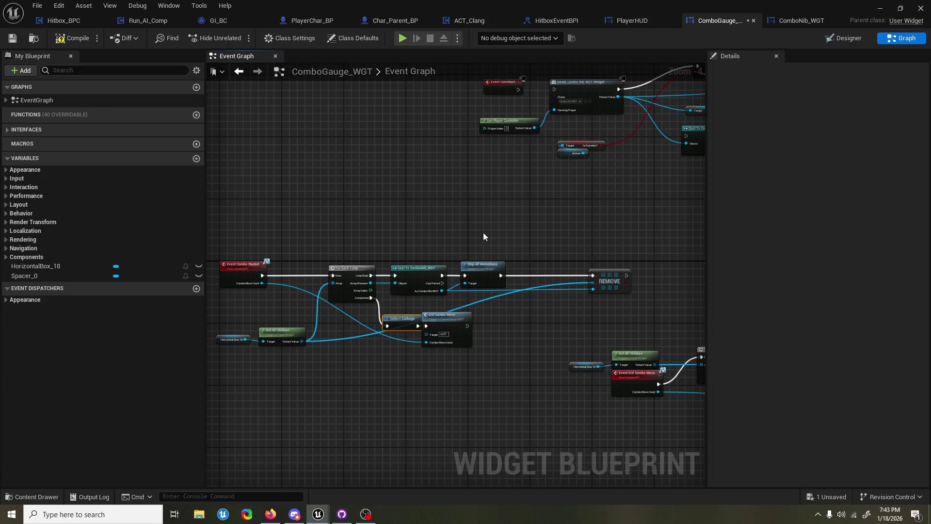
pyautogui.hotkey('alt', 'p')
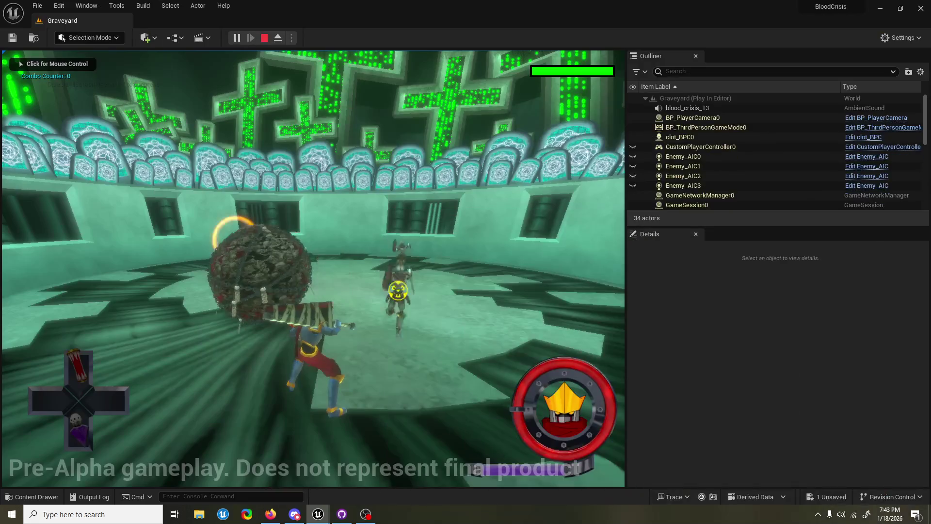
# Stop, rerun, and stop the Graveyard playtest, then switch to the Run_AI_Comp Blueprint editor
pyautogui.press('Escape')
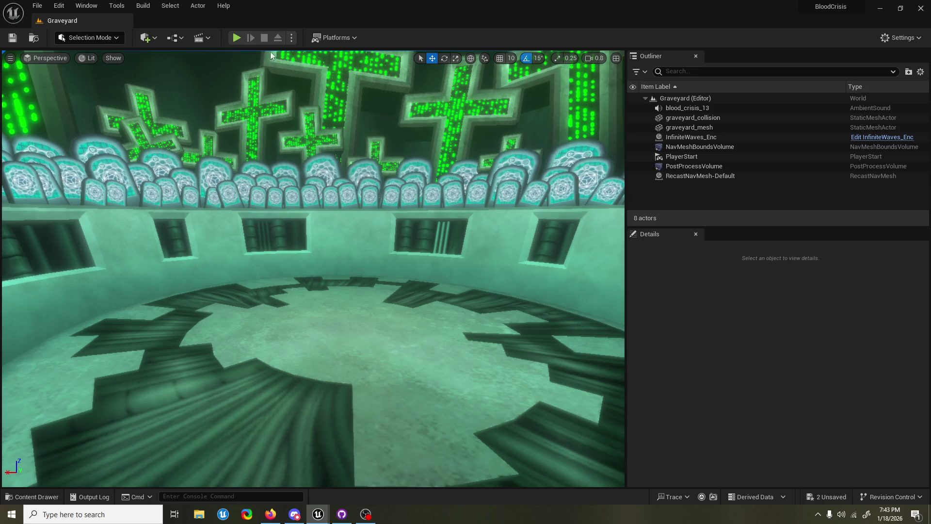
pyautogui.click(237, 38)
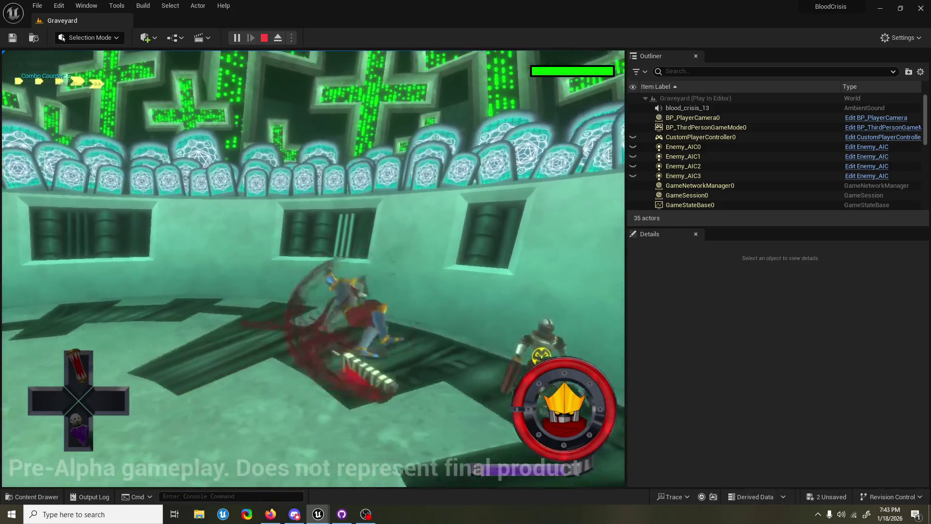
pyautogui.press('Escape')
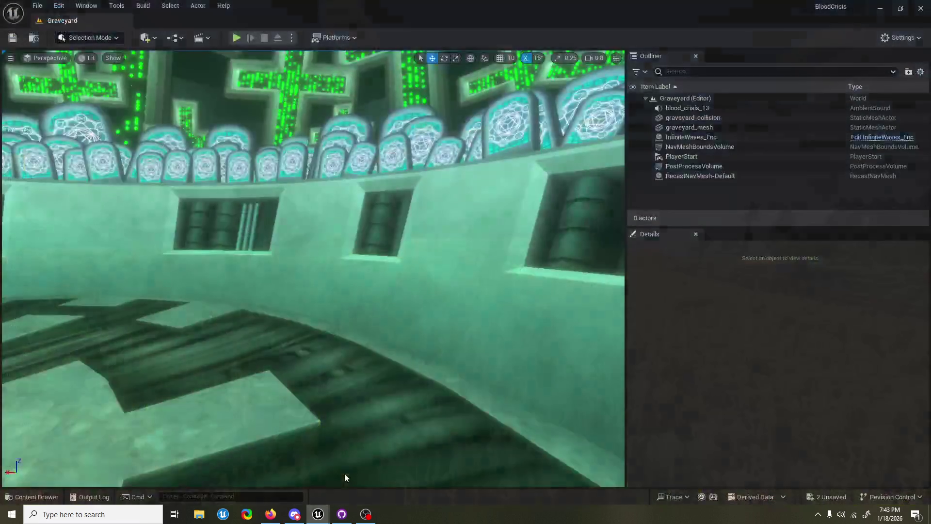
pyautogui.hotkey('alt', 'Tab')
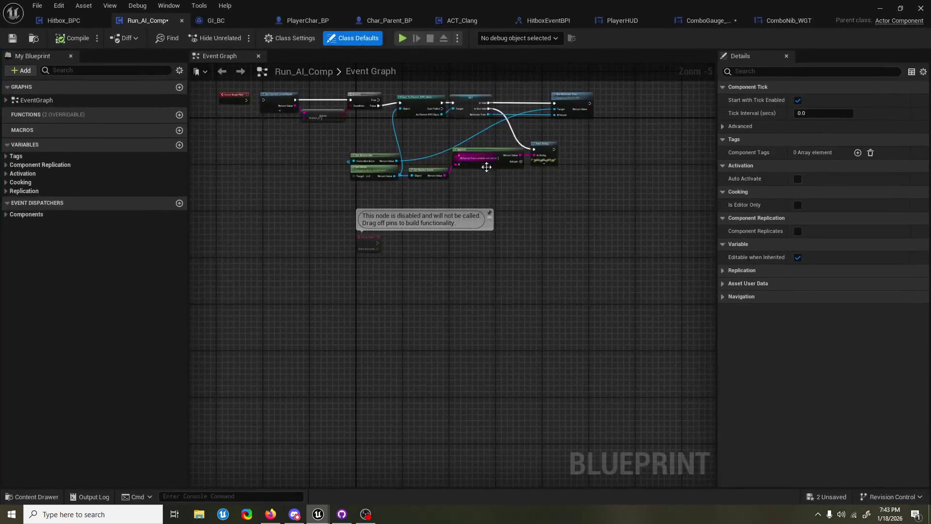
# In ComboGauge_WGT, lift Stop All Animations, wire Cast To ComboNib_WGT into REMOVE, and save
pyautogui.scroll(2, 473, 150)
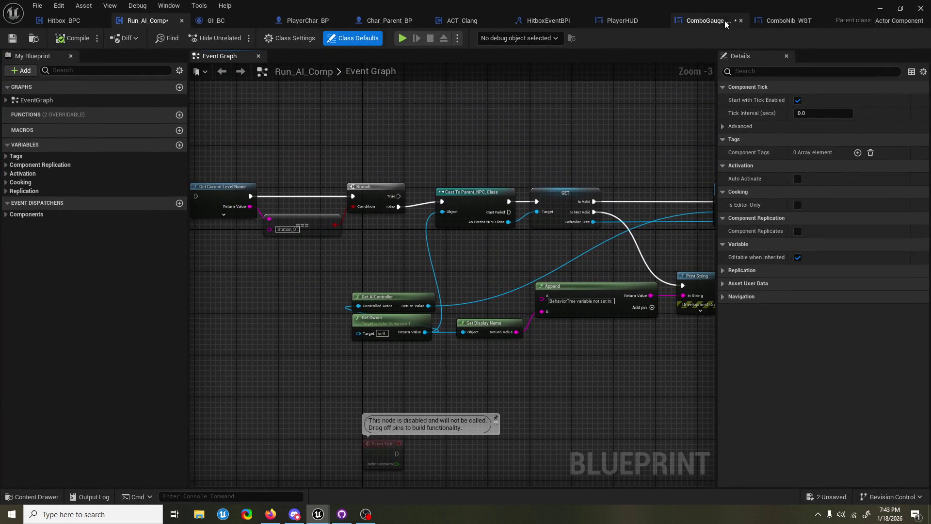
pyautogui.click(719, 22)
pyautogui.scroll(3, 436, 289)
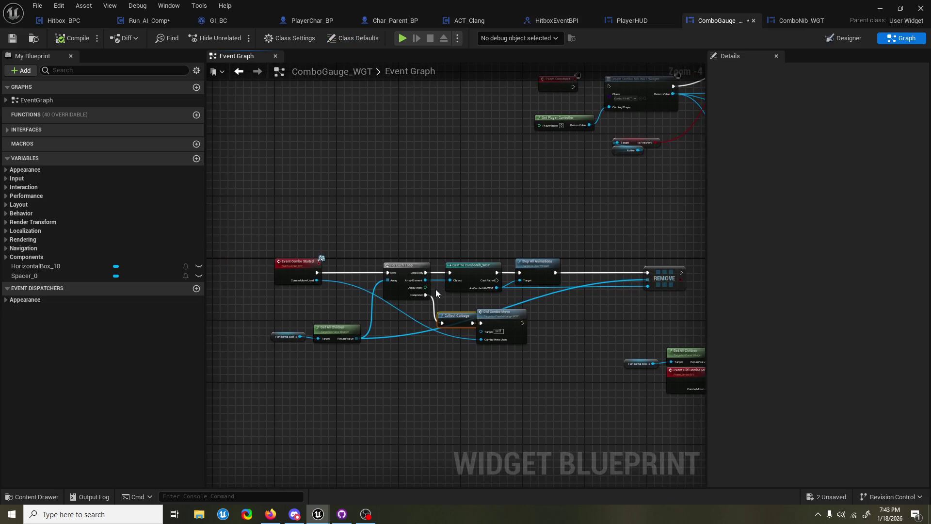
pyautogui.moveTo(434, 199)
pyautogui.mouseDown()
pyautogui.moveTo(527, 240)
pyautogui.moveTo(519, 195)
pyautogui.mouseUp()
pyautogui.rightClick(429, 255)
pyautogui.moveTo(390, 265); pyautogui.dragTo(649, 262)
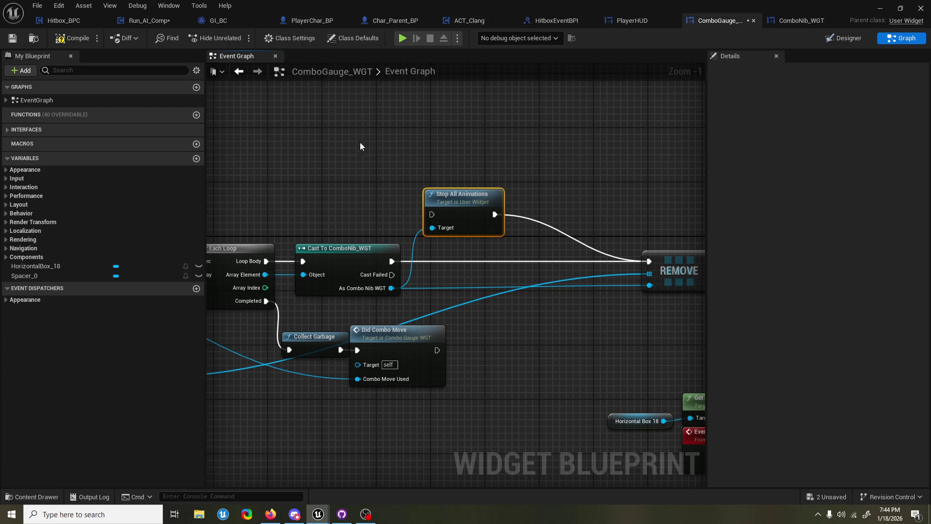
pyautogui.scroll(-2, 423, 135)
pyautogui.hotkey('ctrl', 's')
pyautogui.moveTo(407, 139)
pyautogui.mouseDown()
pyautogui.moveTo(499, 141)
pyautogui.moveTo(476, 147)
pyautogui.mouseUp()
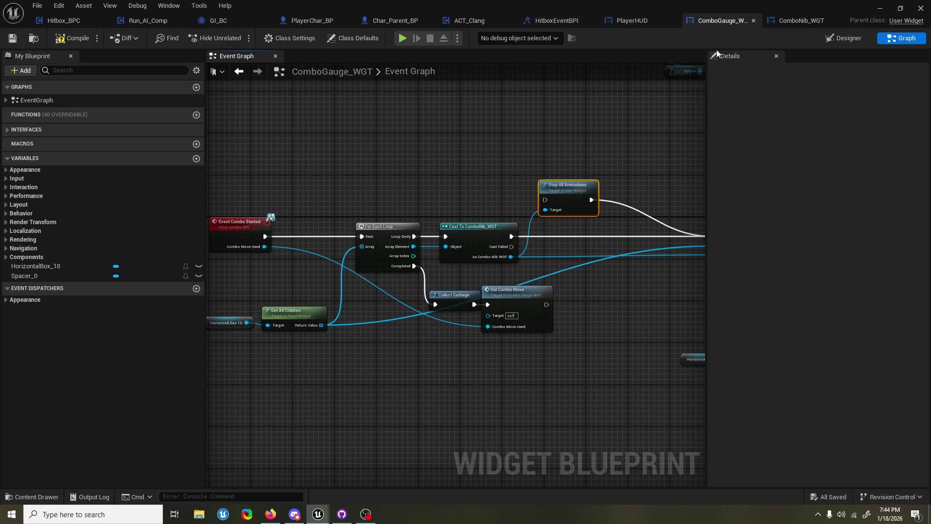
pyautogui.click(881, 8)
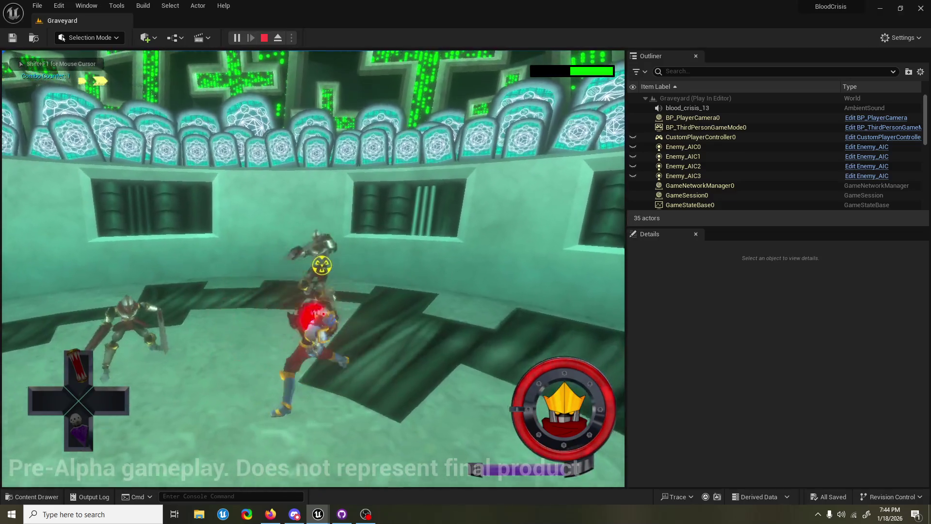
# Restart the playtest, run 'slomo 0.2' in the console, attack, and stop
pyautogui.press('Escape')
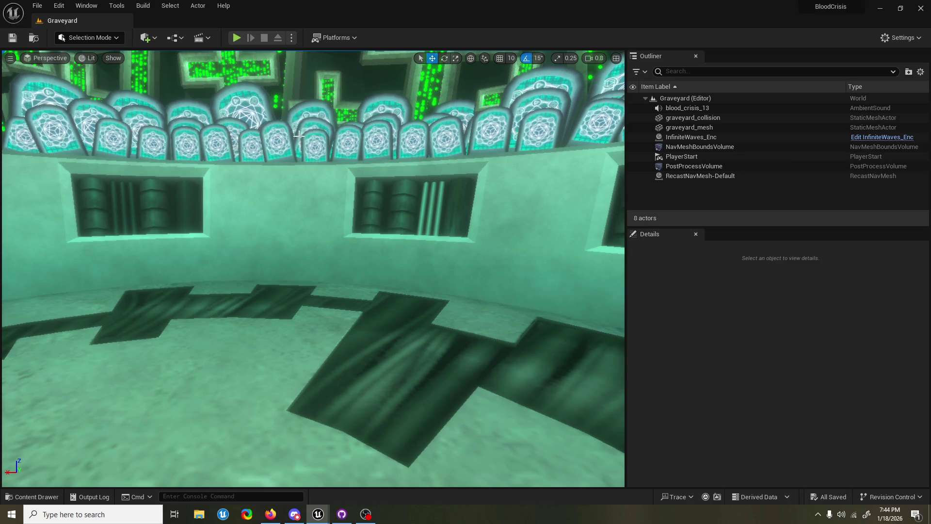
pyautogui.click(237, 40)
pyautogui.press('`')
pyautogui.press('Up')
pyautogui.press('Return')
pyautogui.click(240, 84)
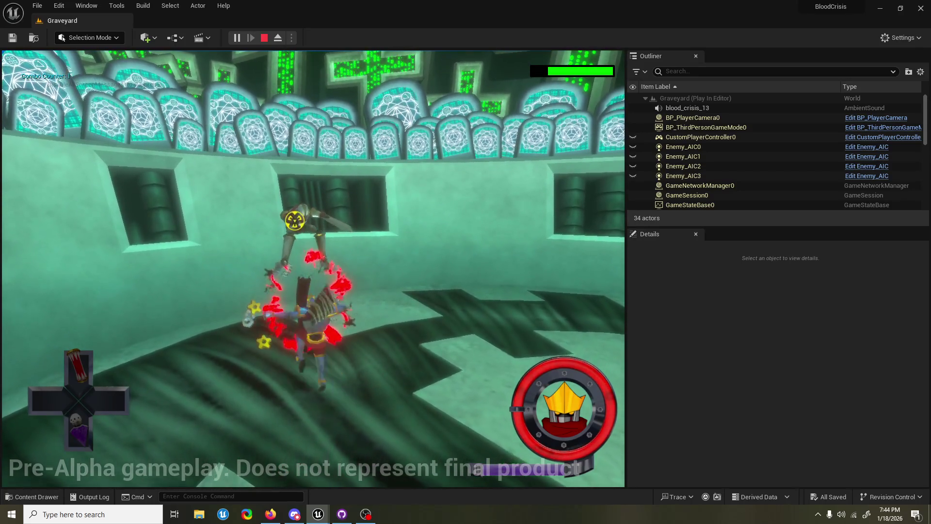
pyautogui.press('Escape')
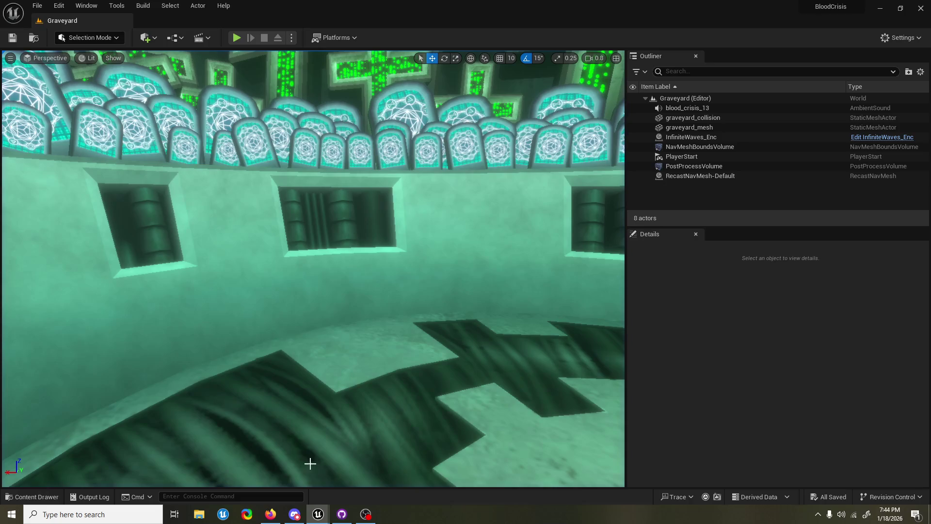
# Check the ComboGauge_WGT window, then play-test the combos again and stop
pyautogui.moveTo(318, 512)
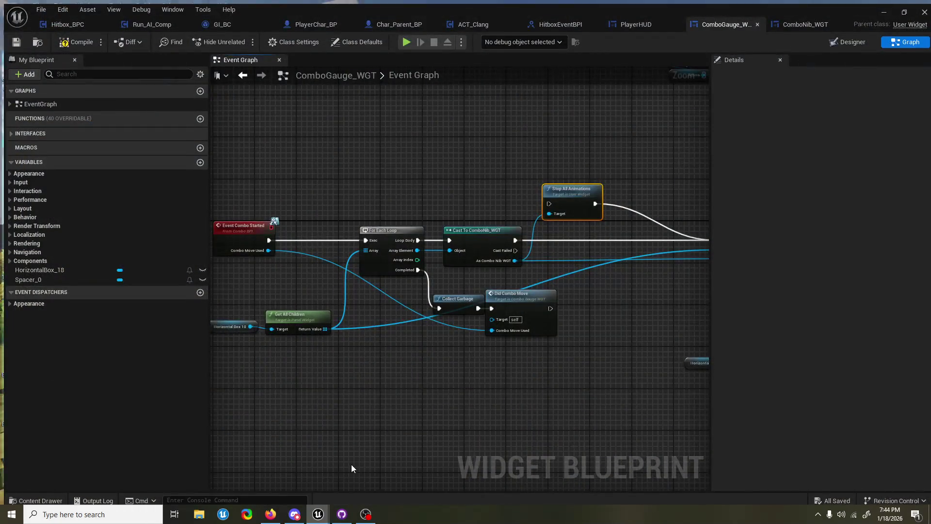
pyautogui.click(352, 465)
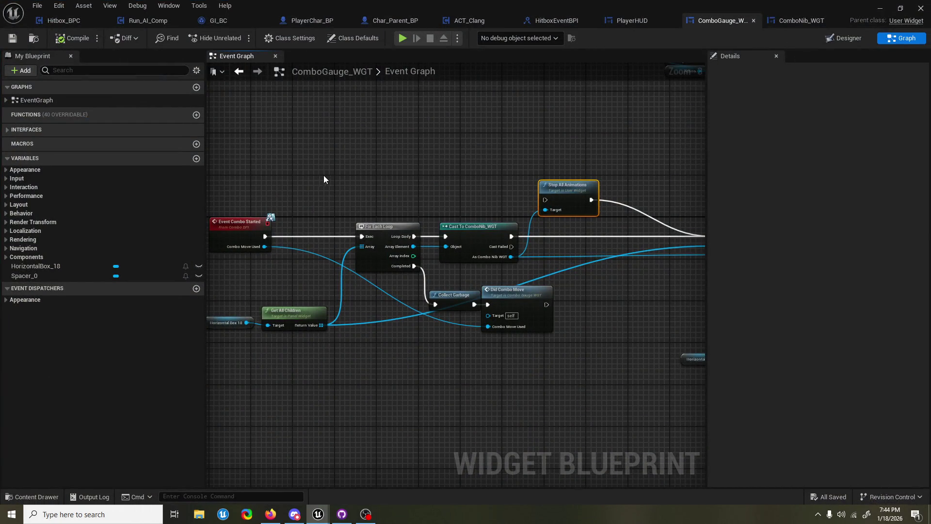
pyautogui.click(887, 9)
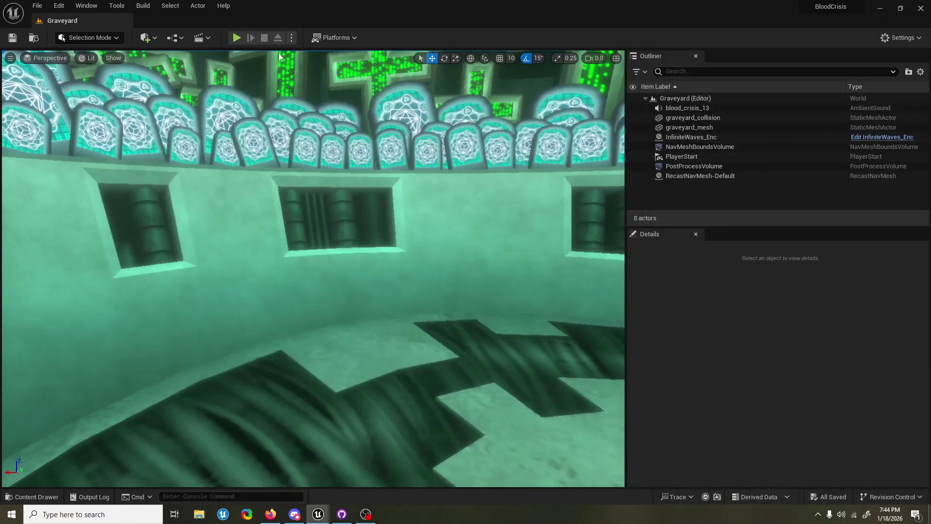
pyautogui.click(243, 37)
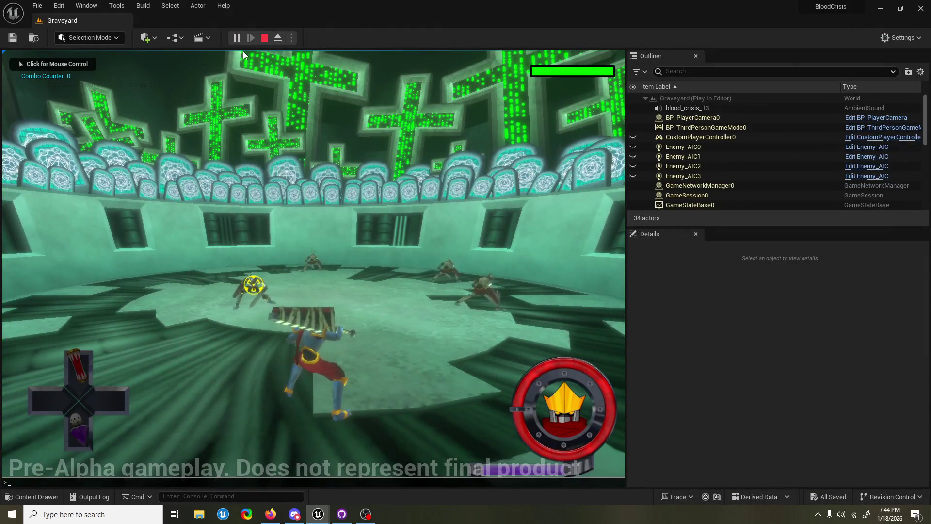
pyautogui.click(243, 51)
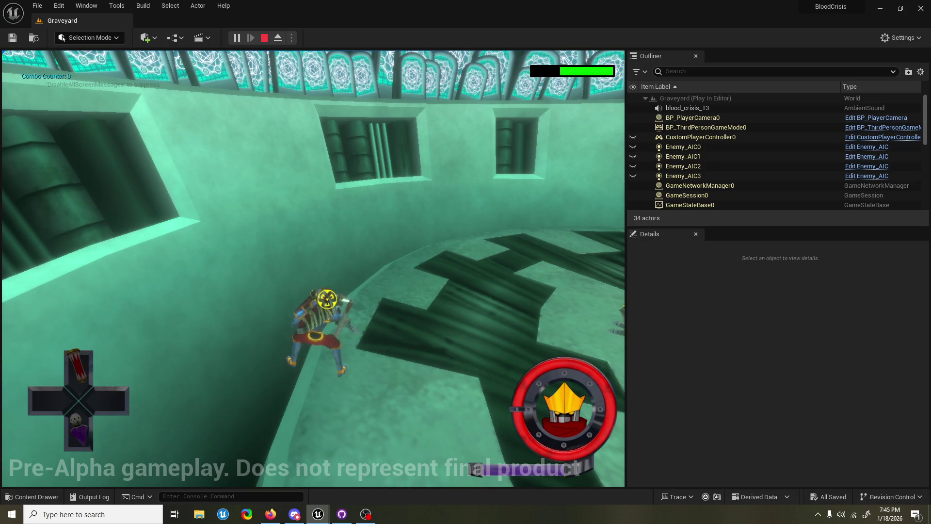
pyautogui.press('Escape')
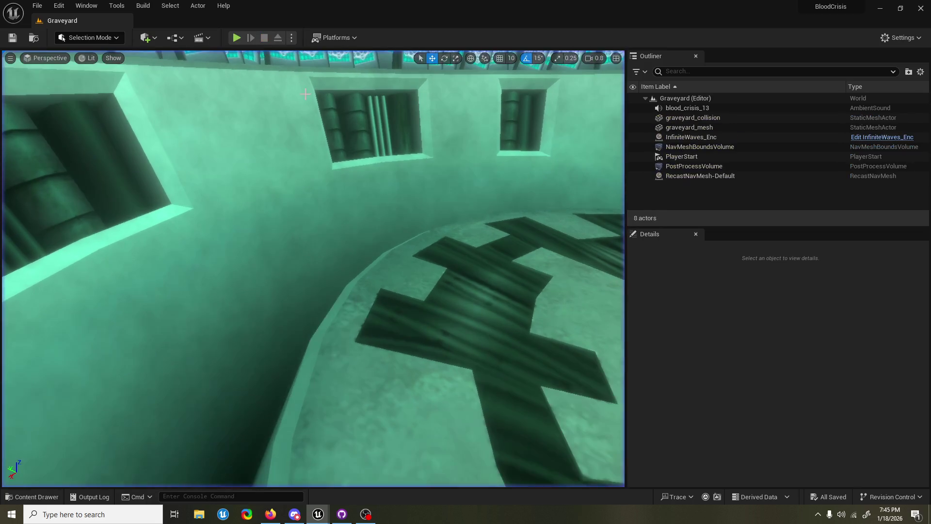
# In ComboGauge_WGT, reposition Stop All Animations and Get All Children to make room near REMOVE
pyautogui.moveTo(328, 515)
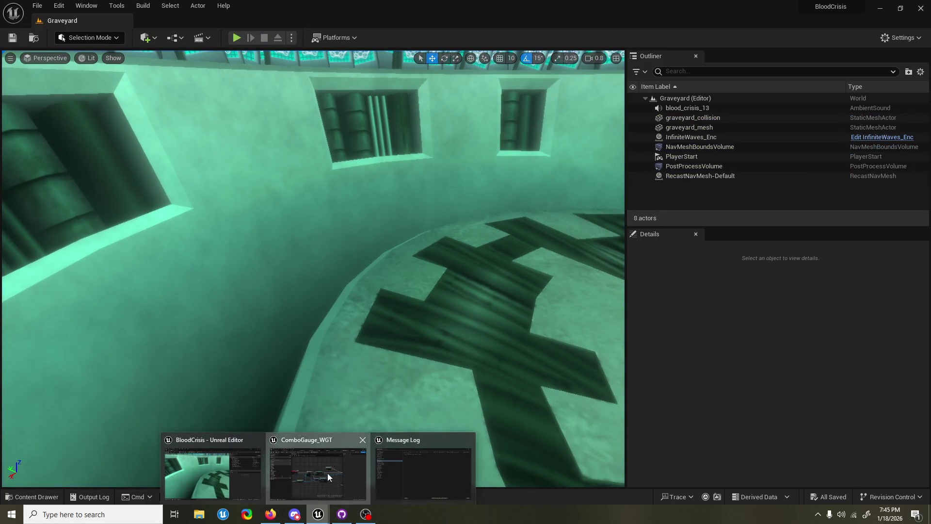
pyautogui.click(327, 473)
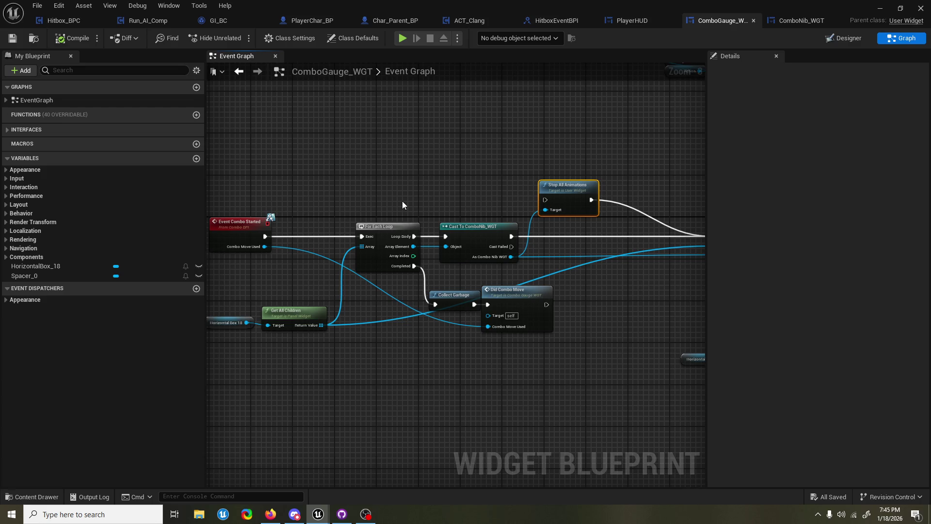
pyautogui.moveTo(496, 169); pyautogui.dragTo(410, 185)
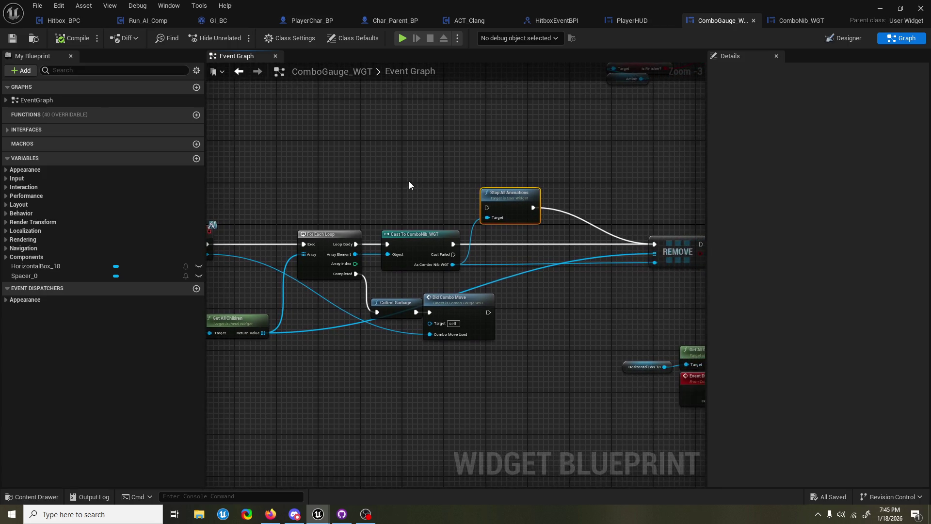
pyautogui.moveTo(507, 196); pyautogui.dragTo(511, 148)
pyautogui.moveTo(526, 218)
pyautogui.mouseDown()
pyautogui.moveTo(435, 224)
pyautogui.moveTo(606, 196)
pyautogui.mouseUp()
pyautogui.moveTo(336, 298)
pyautogui.mouseDown()
pyautogui.moveTo(337, 277)
pyautogui.moveTo(411, 348)
pyautogui.mouseUp()
pyautogui.write('remo')
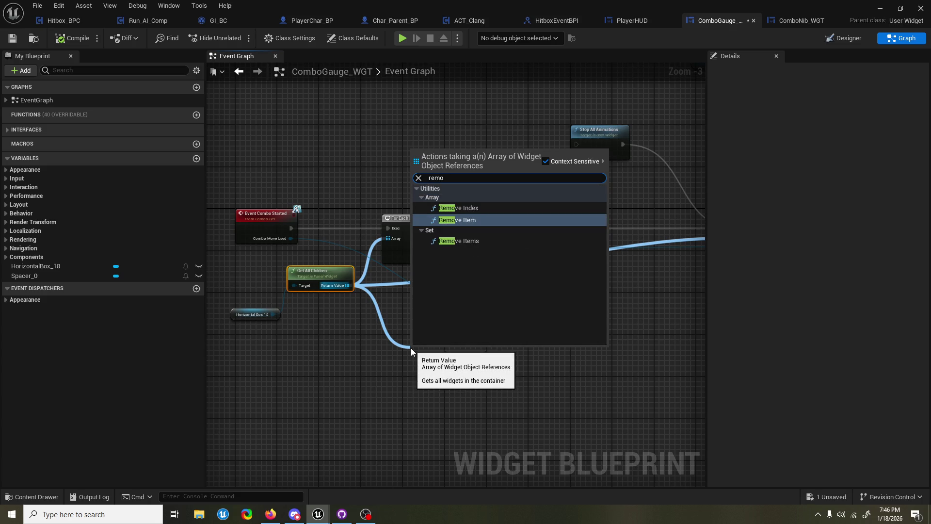
pyautogui.press('Escape')
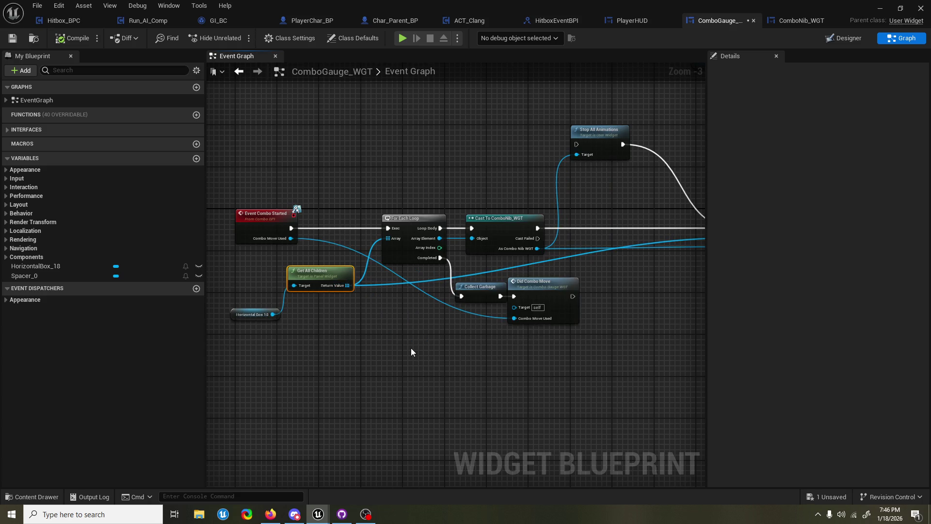
# Add a Remove from Parent node on the As Combo Nib WGT output and wire execution into it
pyautogui.moveTo(396, 272)
pyautogui.mouseDown()
pyautogui.moveTo(504, 303)
pyautogui.moveTo(481, 305)
pyautogui.moveTo(477, 316)
pyautogui.mouseUp()
pyautogui.write('remove')
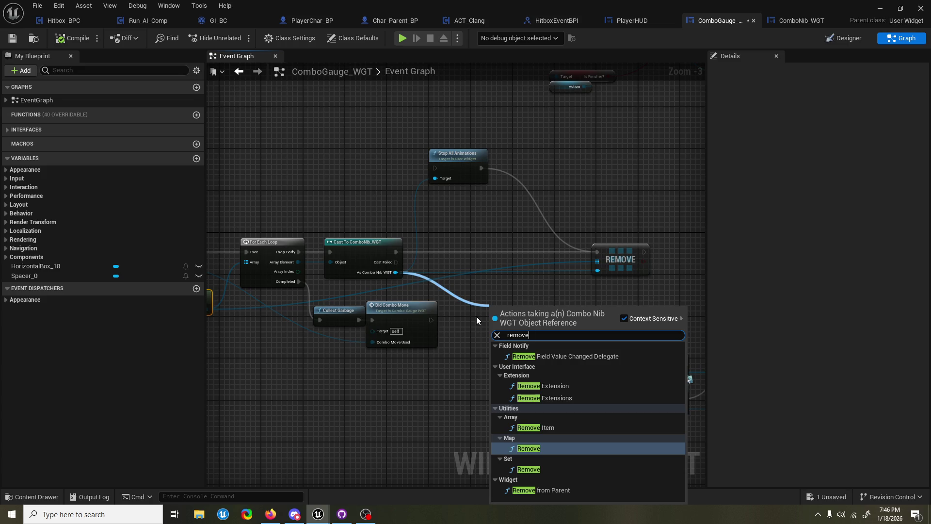
pyautogui.press('Down')
pyautogui.press('Down')
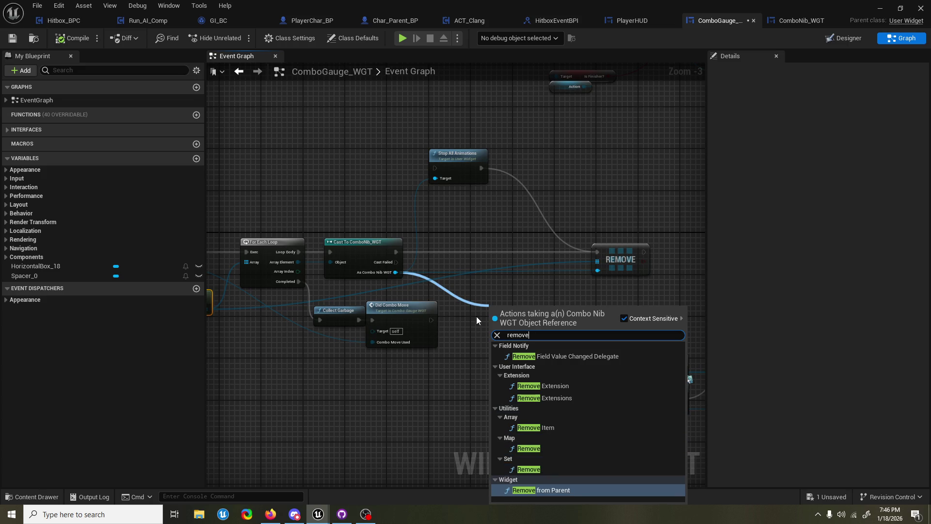
pyautogui.press('Return')
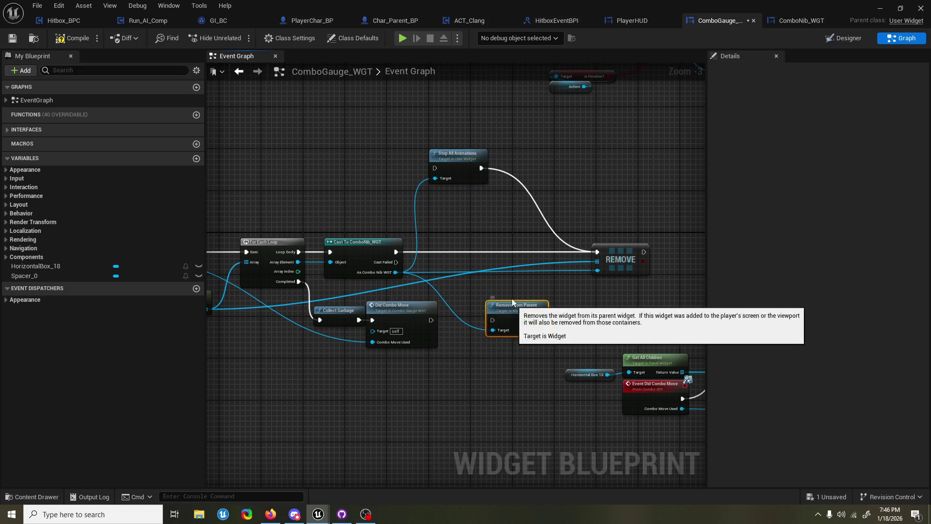
pyautogui.moveTo(510, 312); pyautogui.dragTo(484, 212)
pyautogui.moveTo(397, 252)
pyautogui.mouseDown()
pyautogui.moveTo(467, 231)
pyautogui.moveTo(467, 221)
pyautogui.moveTo(517, 225)
pyautogui.moveTo(597, 252)
pyautogui.mouseUp()
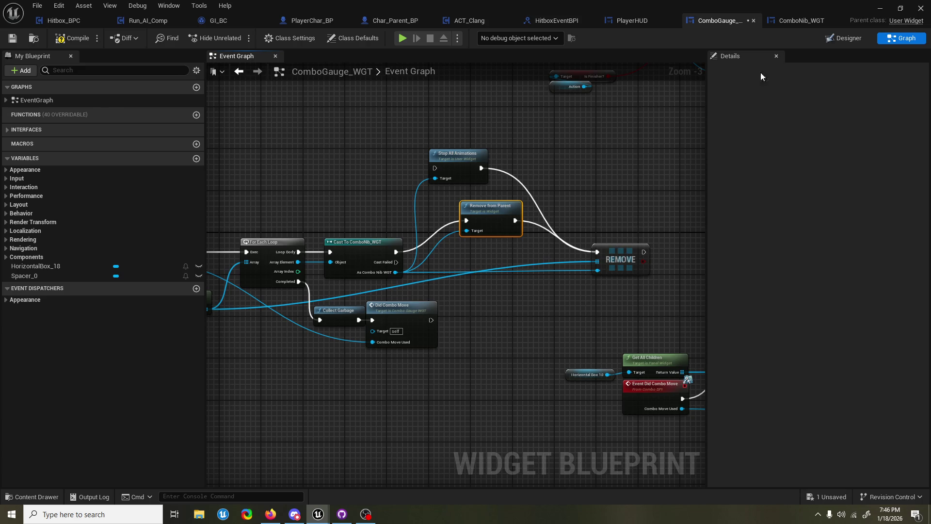
pyautogui.click(880, 8)
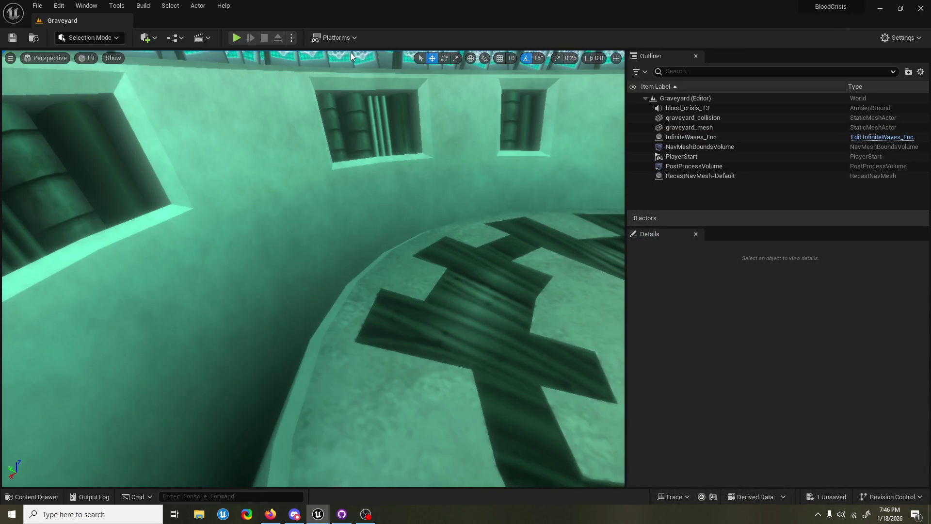
pyautogui.click(236, 38)
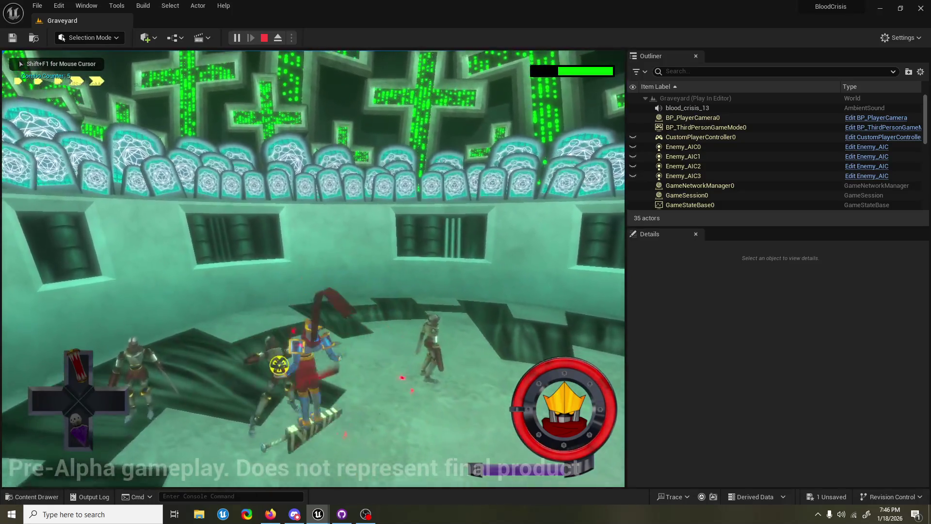
pyautogui.press('Escape')
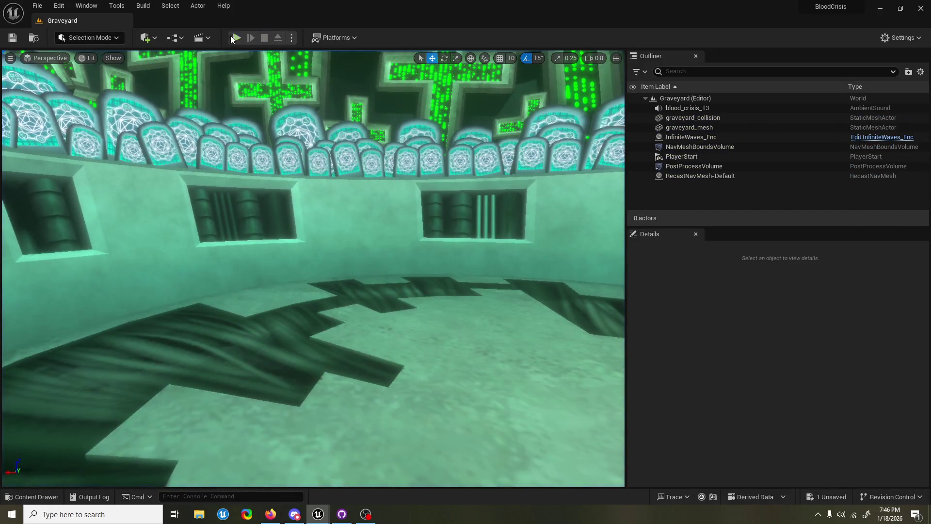
pyautogui.click(232, 39)
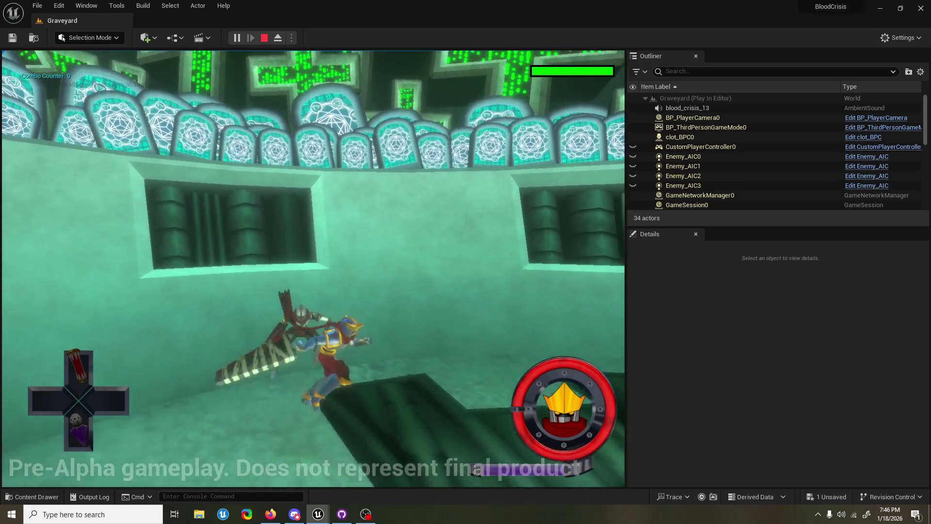
pyautogui.press('Escape')
pyautogui.moveTo(328, 516)
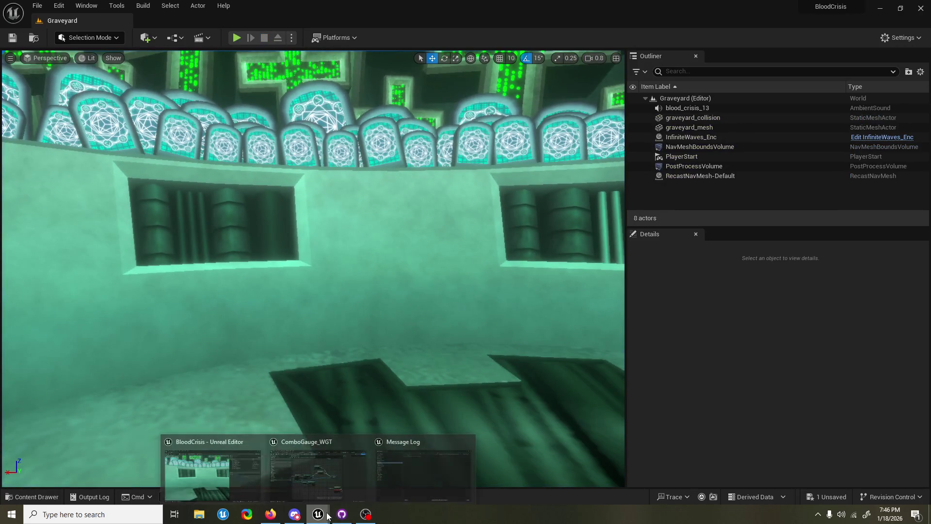
pyautogui.click(351, 482)
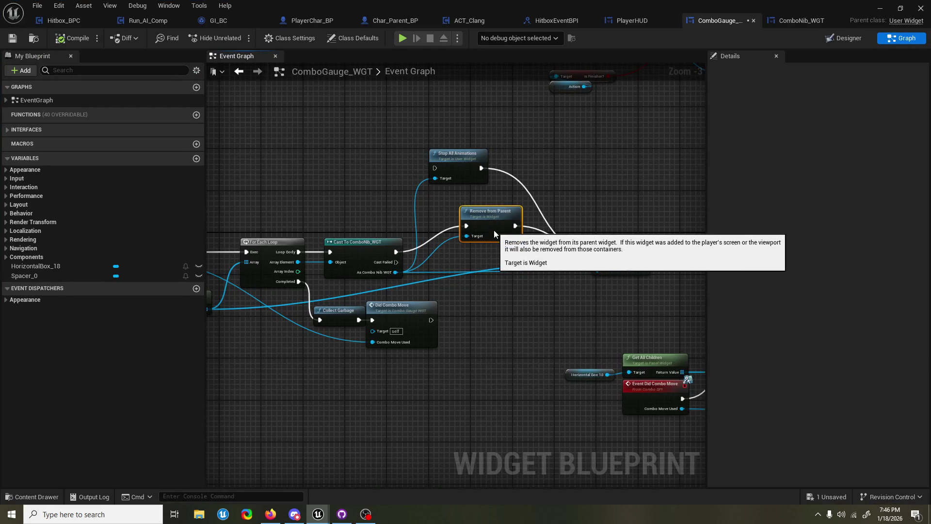
# Delete the Remove from Parent node and compile and save ComboGauge_WGT
pyautogui.press('Delete')
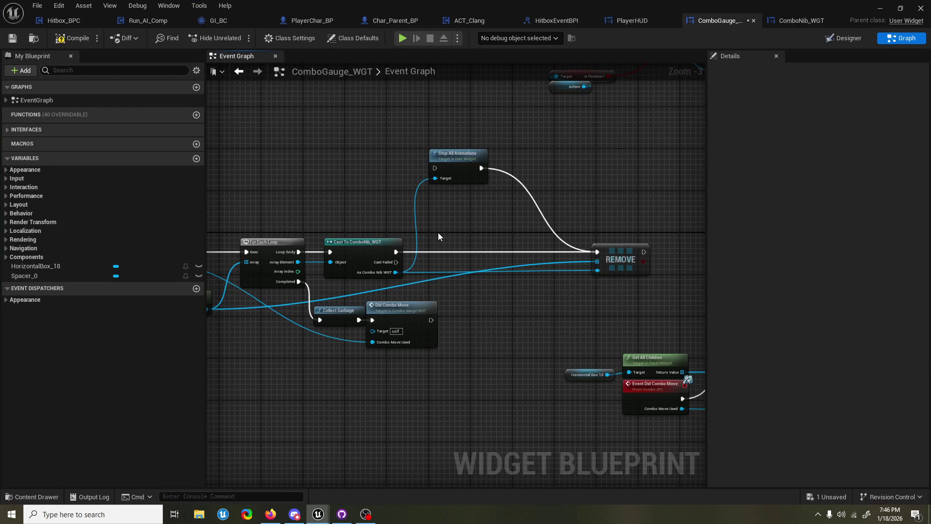
pyautogui.click(72, 38)
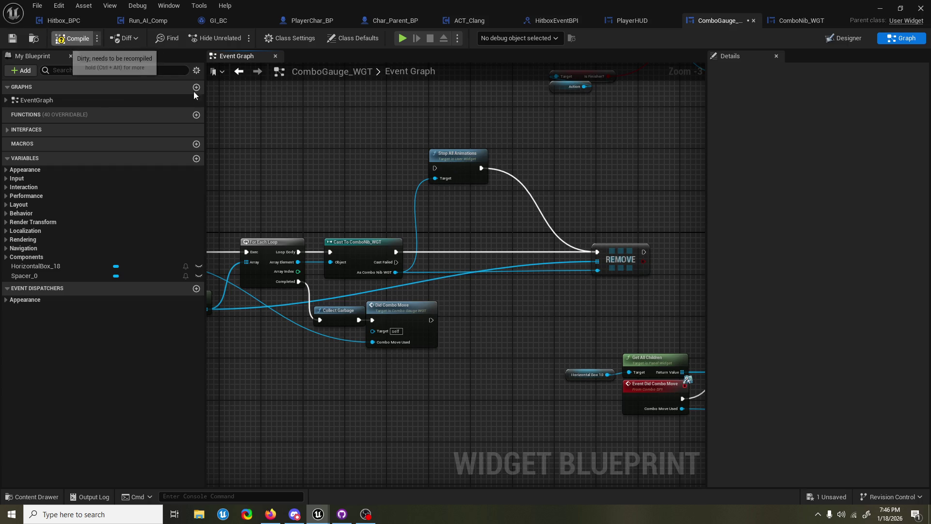
pyautogui.click(878, 8)
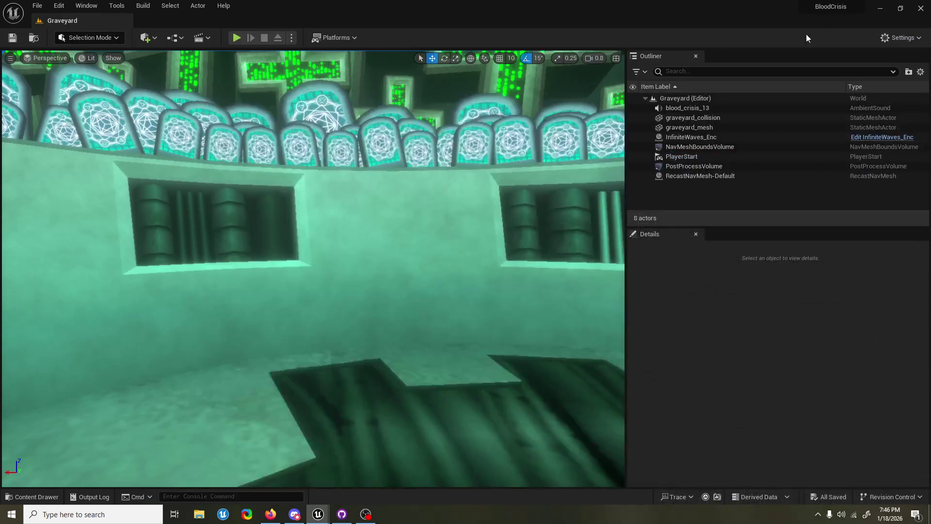
# Play-test the Graveyard level twice, then close the message log
pyautogui.click(238, 38)
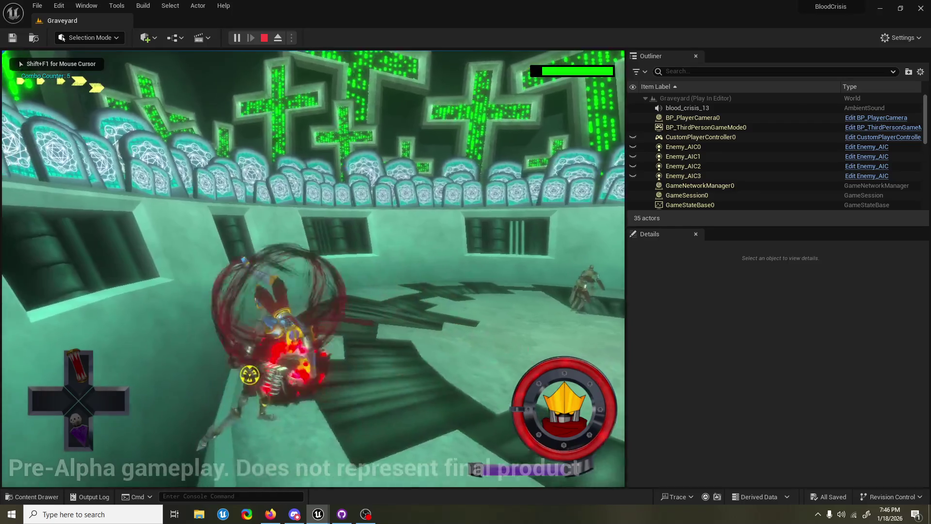
pyautogui.press('Escape')
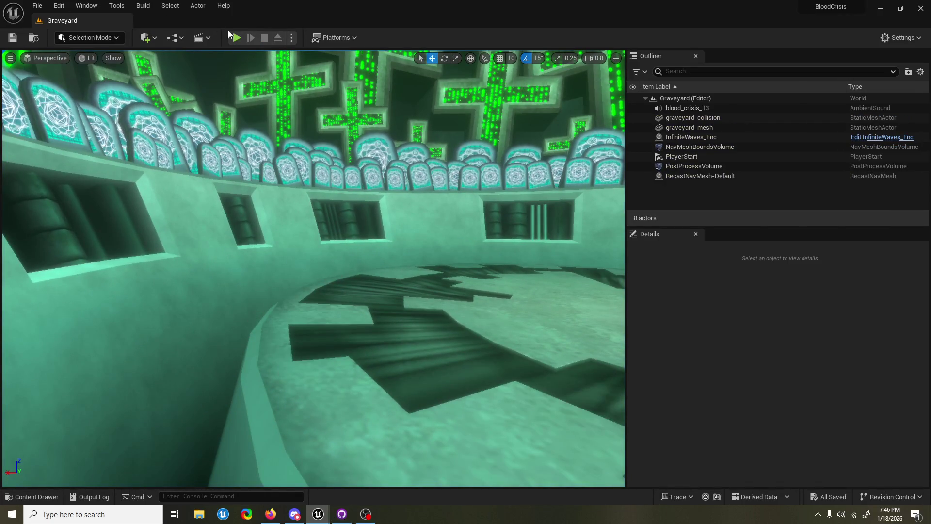
pyautogui.hotkey('alt', 'p')
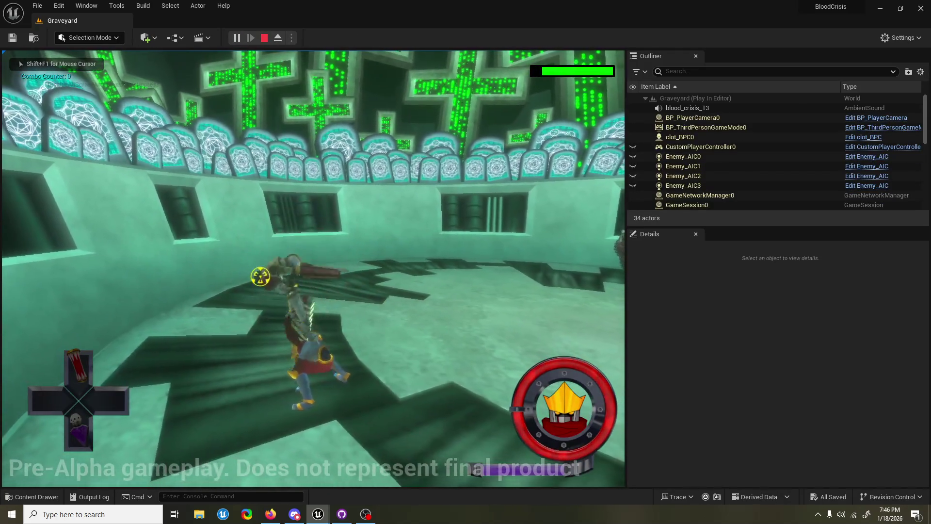
pyautogui.press('Escape')
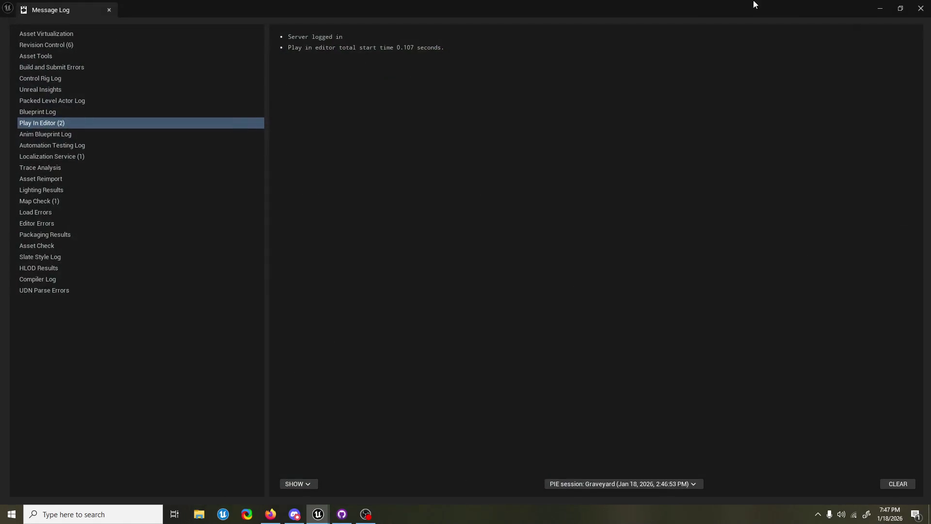
pyautogui.click(921, 9)
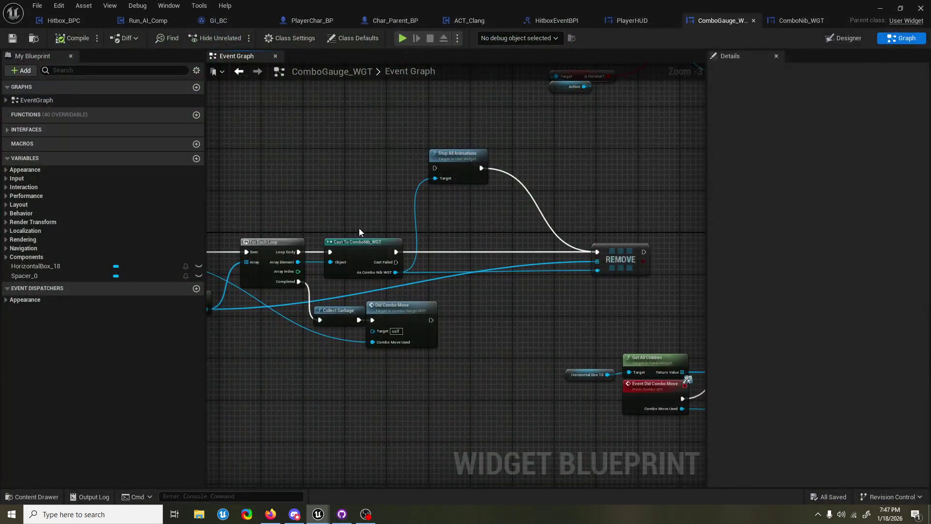
# Cut the exec link from Event Combo Started to the For Each Loop
pyautogui.moveTo(359, 228)
pyautogui.mouseDown()
pyautogui.moveTo(449, 217)
pyautogui.moveTo(422, 172)
pyautogui.mouseUp()
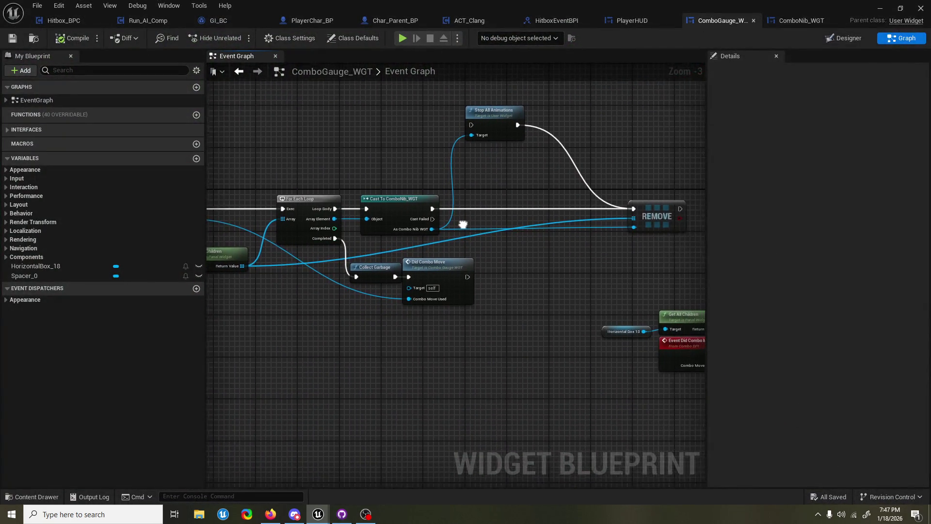
pyautogui.moveTo(532, 340); pyautogui.dragTo(321, 374)
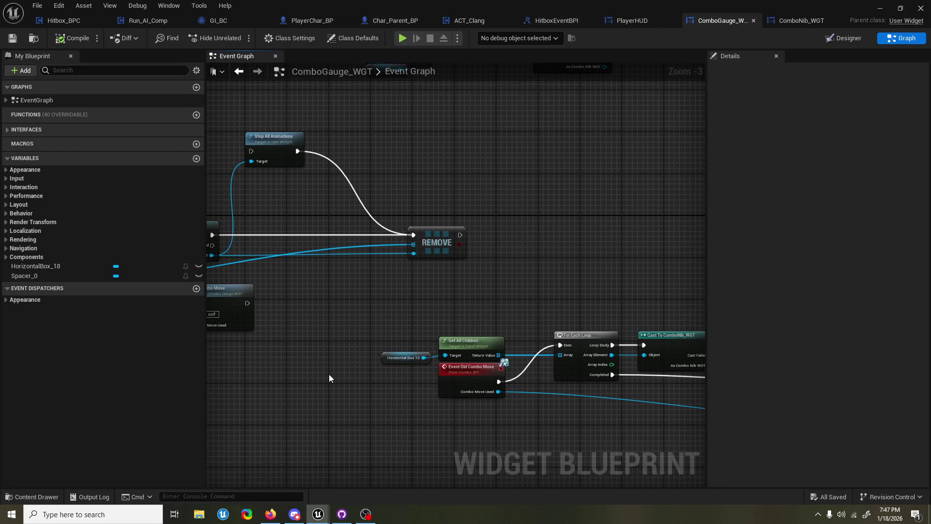
pyautogui.moveTo(394, 398)
pyautogui.mouseDown()
pyautogui.moveTo(245, 404)
pyautogui.moveTo(410, 385)
pyautogui.moveTo(424, 394)
pyautogui.mouseUp()
pyautogui.moveTo(480, 389)
pyautogui.mouseDown()
pyautogui.moveTo(482, 376)
pyautogui.moveTo(423, 378)
pyautogui.mouseUp()
pyautogui.scroll(-1, 482, 375)
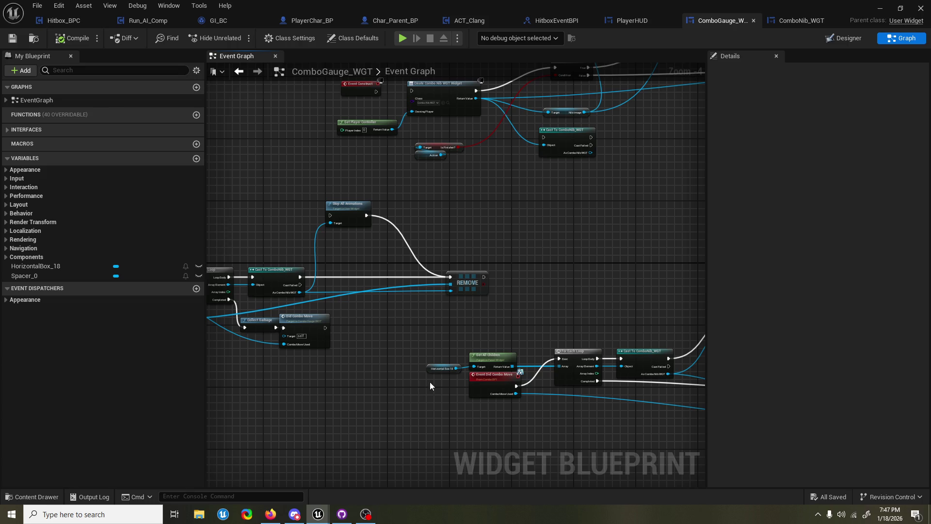
pyautogui.scroll(-6, 430, 383)
pyautogui.moveTo(435, 264)
pyautogui.mouseDown()
pyautogui.moveTo(145, 288)
pyautogui.moveTo(417, 289)
pyautogui.mouseUp()
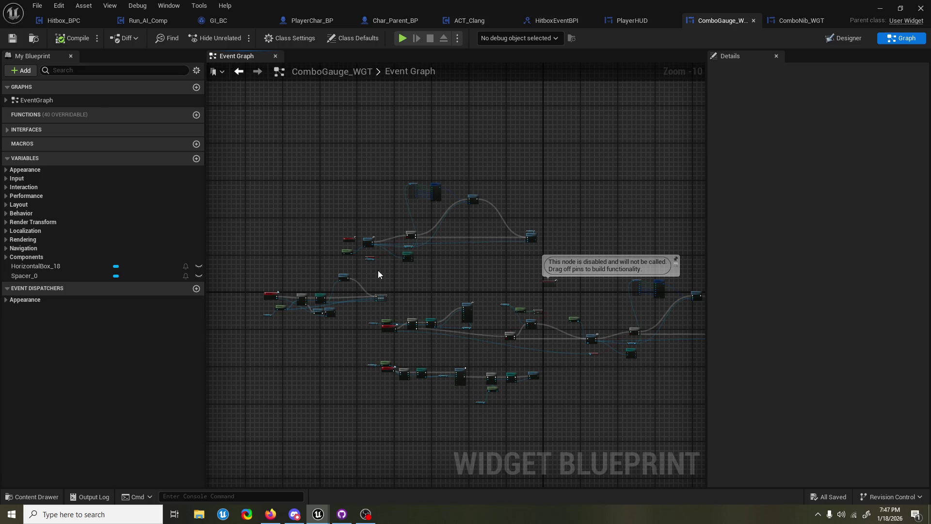
pyautogui.scroll(2, 378, 270)
pyautogui.moveTo(367, 308); pyautogui.dragTo(420, 289)
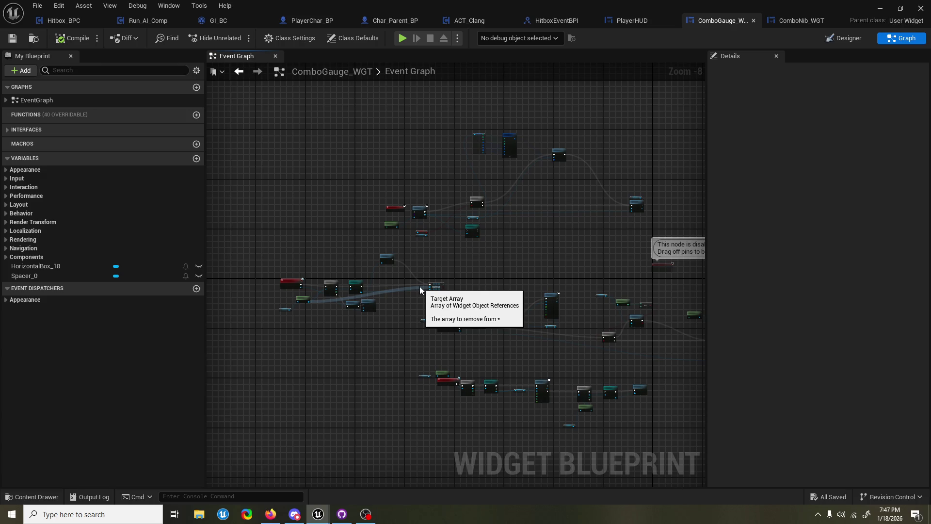
pyautogui.scroll(4, 319, 289)
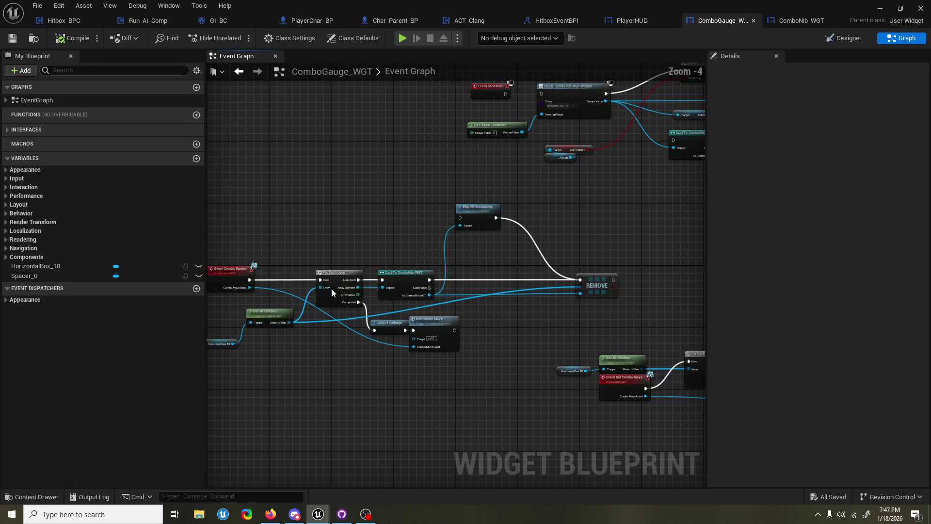
pyautogui.moveTo(345, 269); pyautogui.dragTo(348, 270)
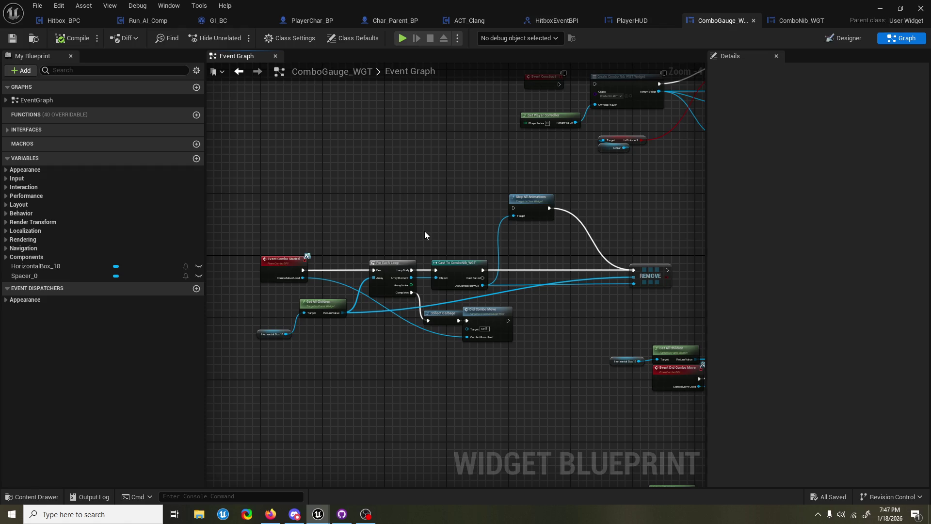
pyautogui.scroll(1, 456, 236)
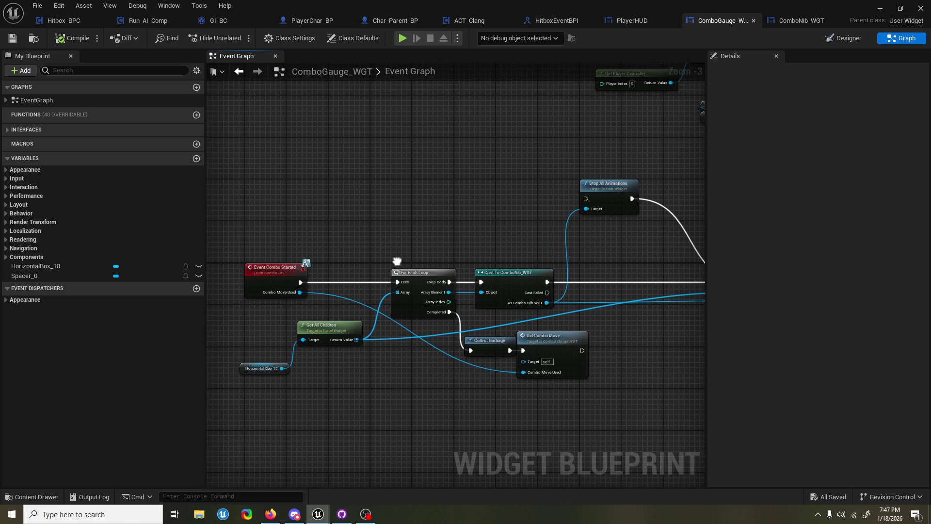
pyautogui.keyDown('alt'); pyautogui.click(301, 282); pyautogui.keyUp('alt')
# Wire Event Construct into Create Combo Nib WGT Widget, save, and switch to the PlayerHUD graph
pyautogui.moveTo(401, 239)
pyautogui.mouseDown()
pyautogui.moveTo(510, 217)
pyautogui.moveTo(479, 226)
pyautogui.mouseUp()
pyautogui.moveTo(473, 191); pyautogui.dragTo(522, 190)
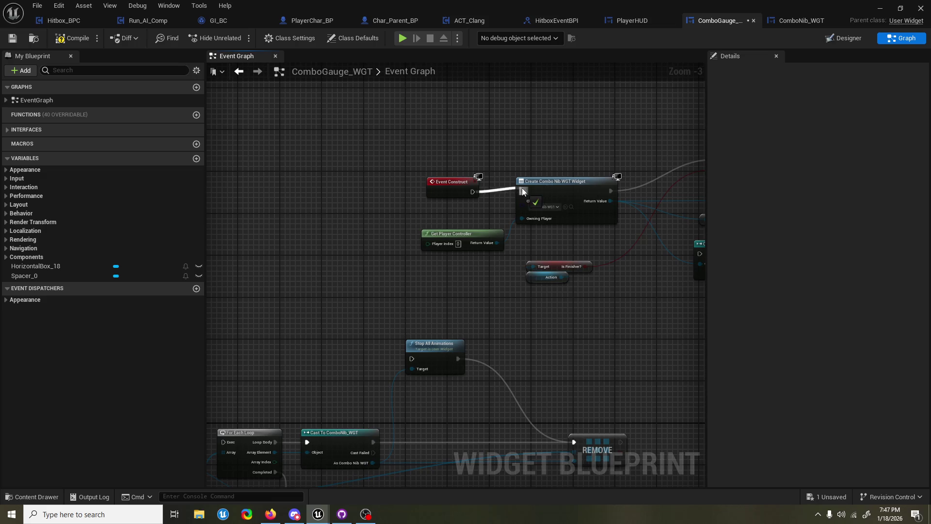
pyautogui.moveTo(555, 152); pyautogui.dragTo(498, 175)
pyautogui.hotkey('ctrl', 's')
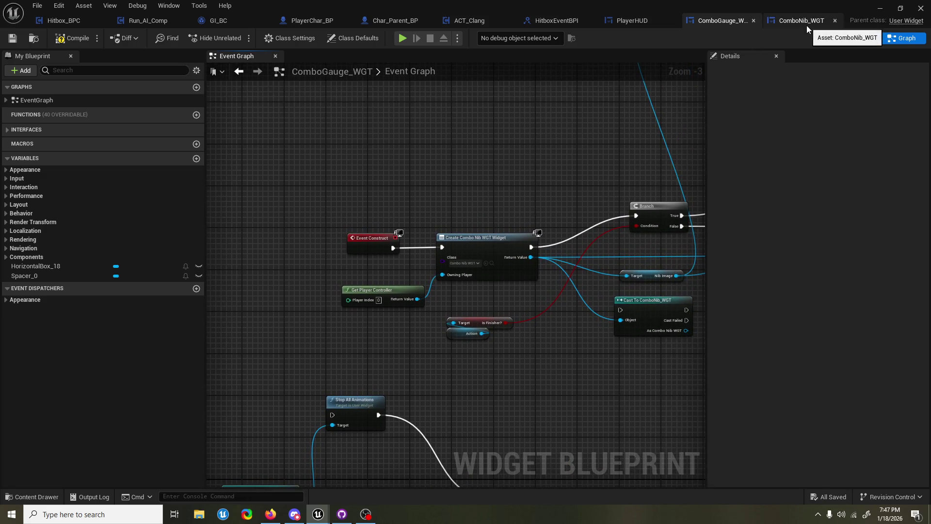
pyautogui.click(648, 20)
pyautogui.moveTo(549, 105); pyautogui.dragTo(511, 125)
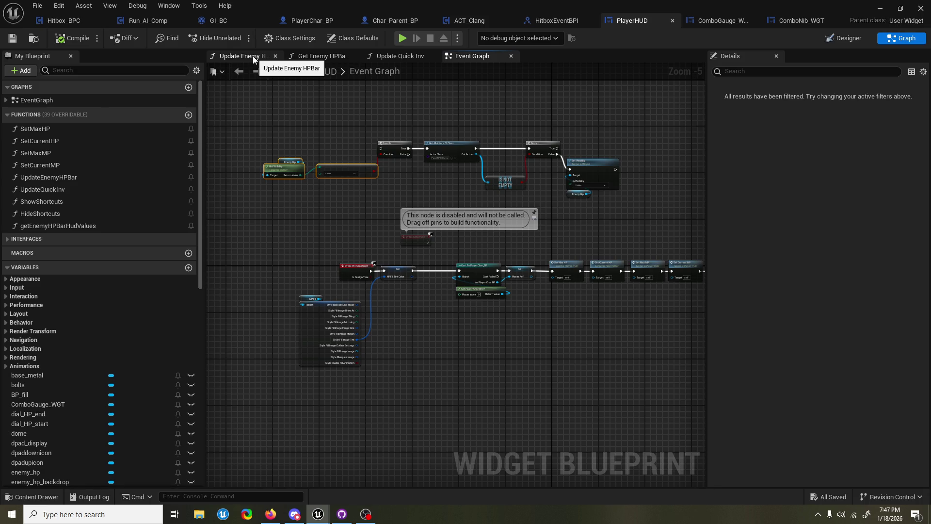
# Select the enemy_hp getter node in the PlayerHUD Event Graph to show its details
pyautogui.click(290, 163)
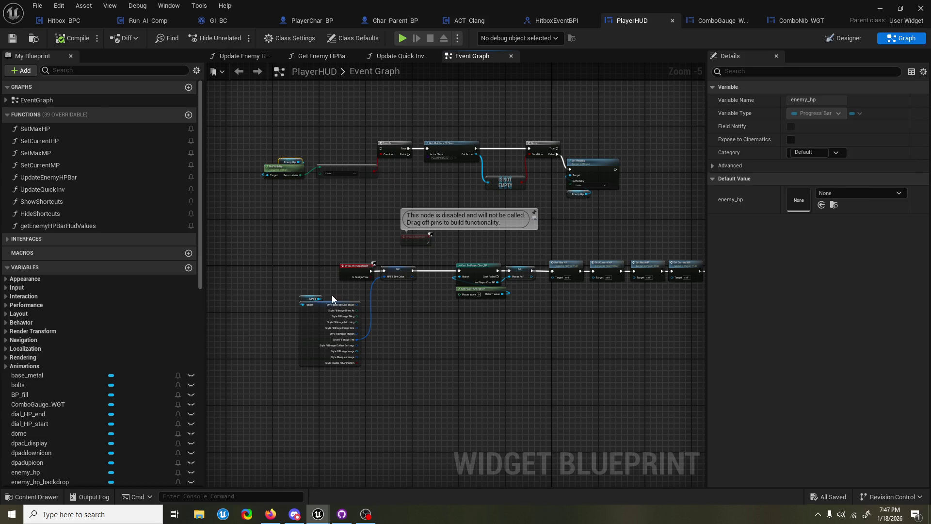
pyautogui.scroll(-3, 333, 297)
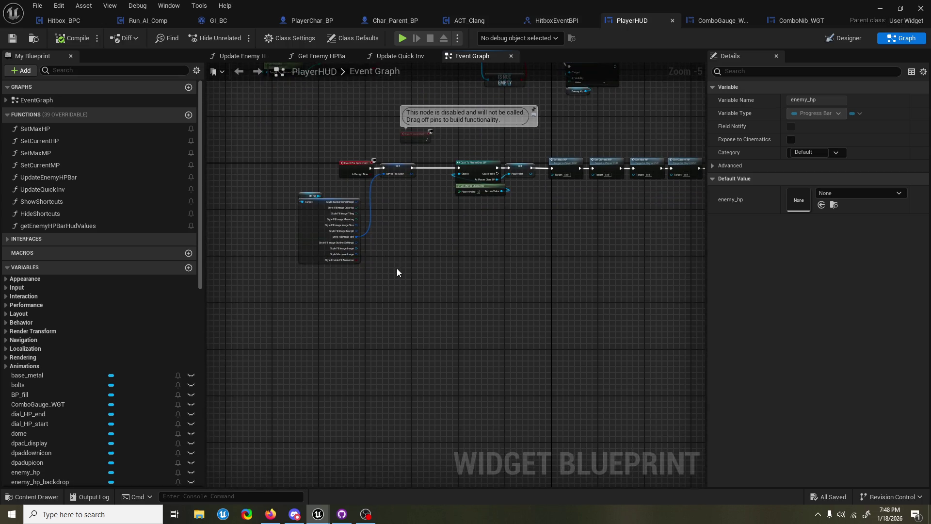
# Switch to the Hitbox_BPC blueprint and look over its Event Graph
pyautogui.click(80, 24)
pyautogui.scroll(-6, 342, 254)
pyautogui.scroll(6, 340, 258)
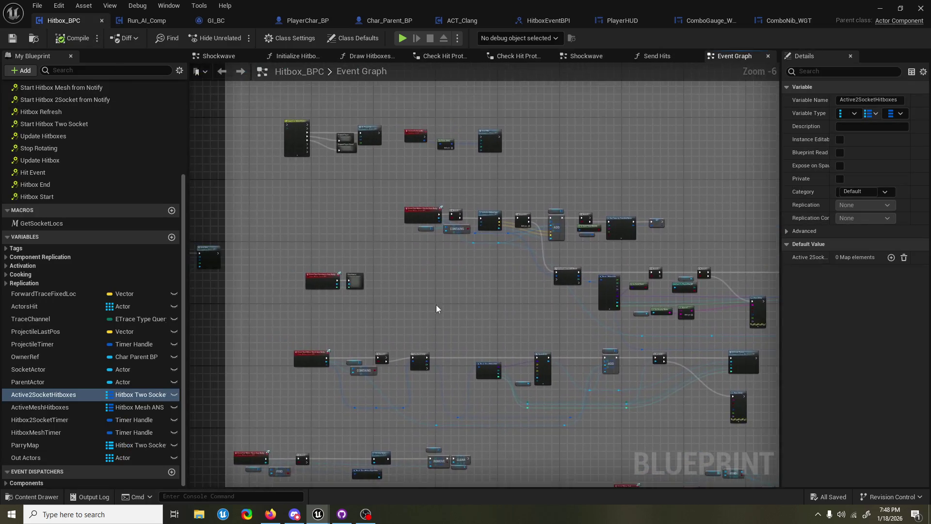
pyautogui.scroll(2, 397, 280)
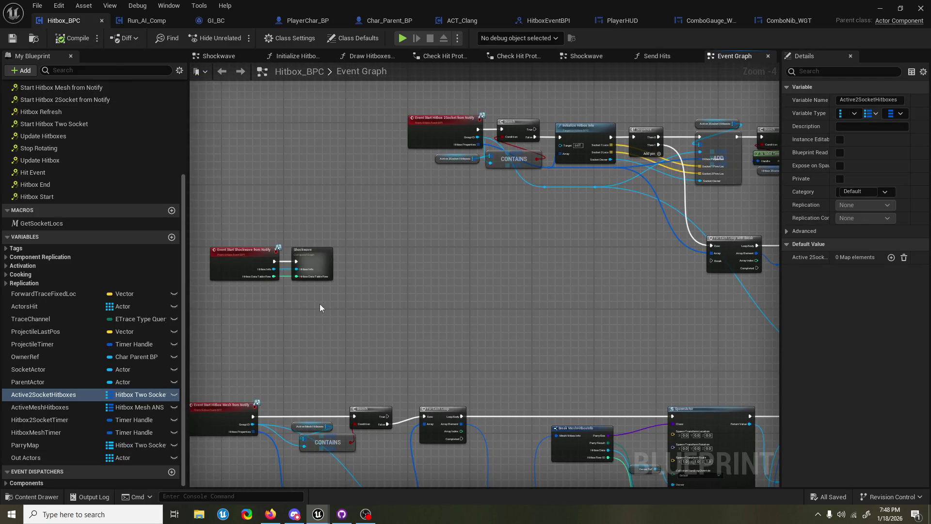
pyautogui.scroll(-5, 435, 289)
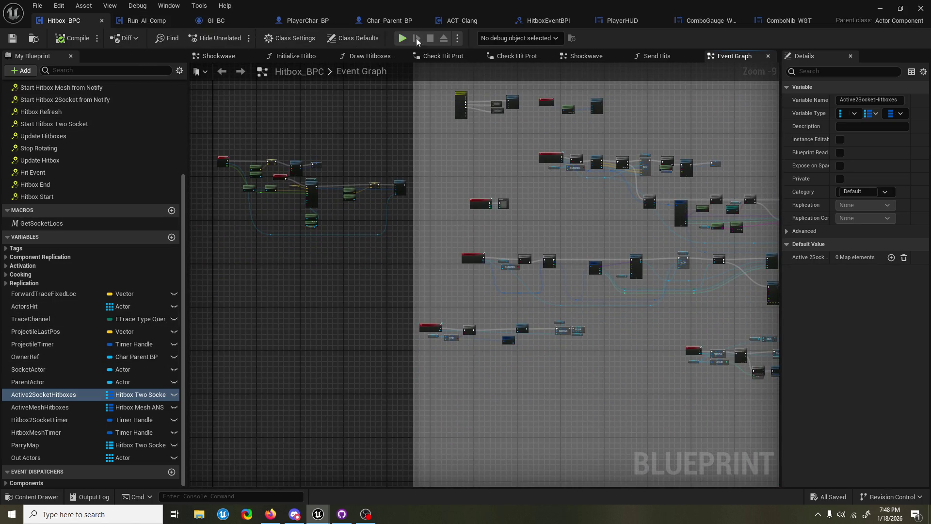
# Search the Content Drawer for the combo system asset and select ComboSystem_BPC
pyautogui.click(31, 497)
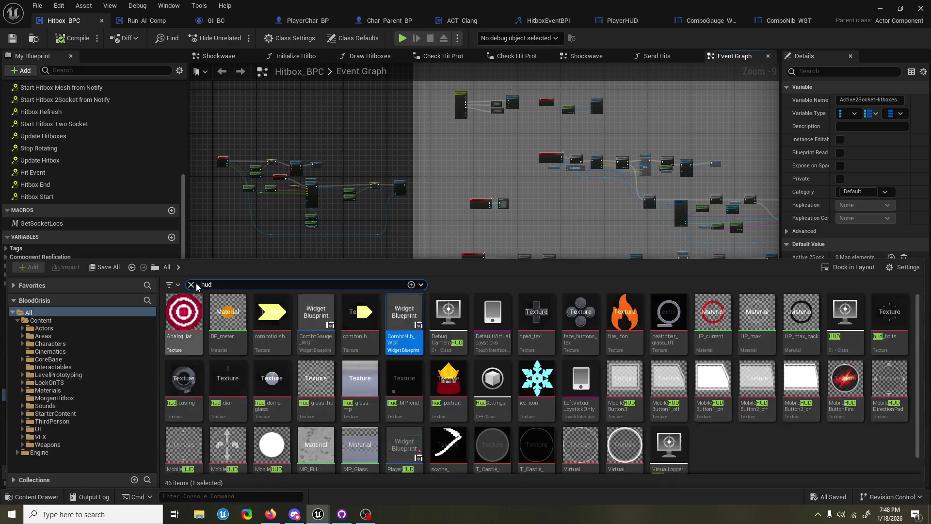
pyautogui.write('combo')
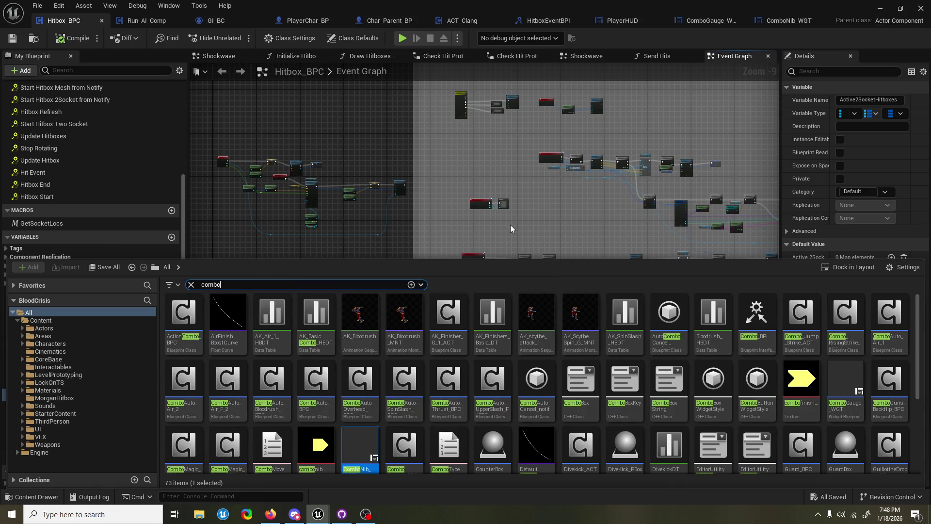
pyautogui.write('sys')
pyautogui.click(183, 318)
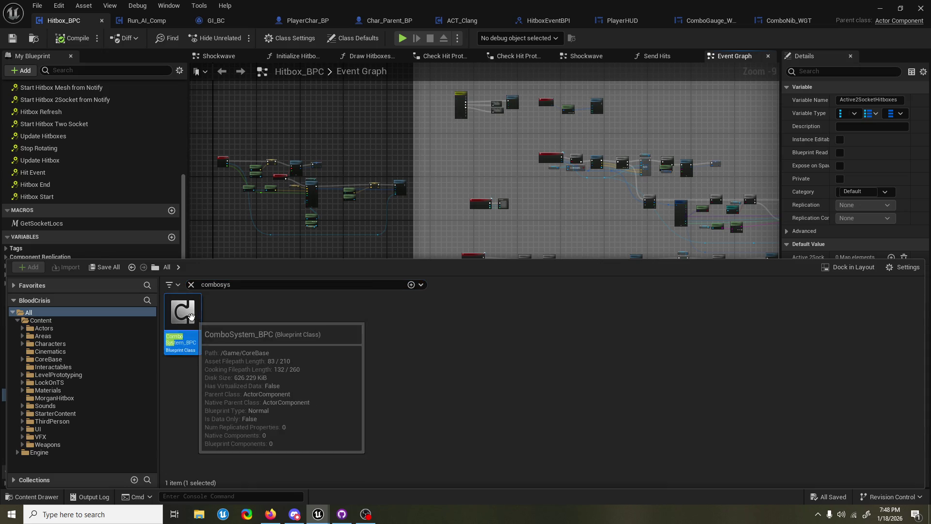
# Open ComboSystem_BPC and move its Event Graph view to the StartCombo timer logic
pyautogui.doubleClick(194, 315)
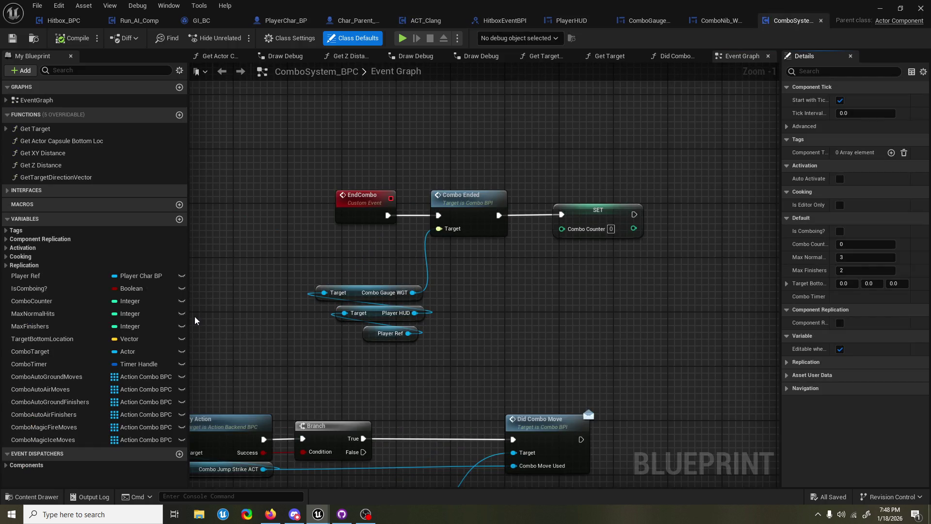
pyautogui.scroll(-5, 345, 308)
pyautogui.scroll(3, 344, 308)
pyautogui.scroll(-2, 290, 314)
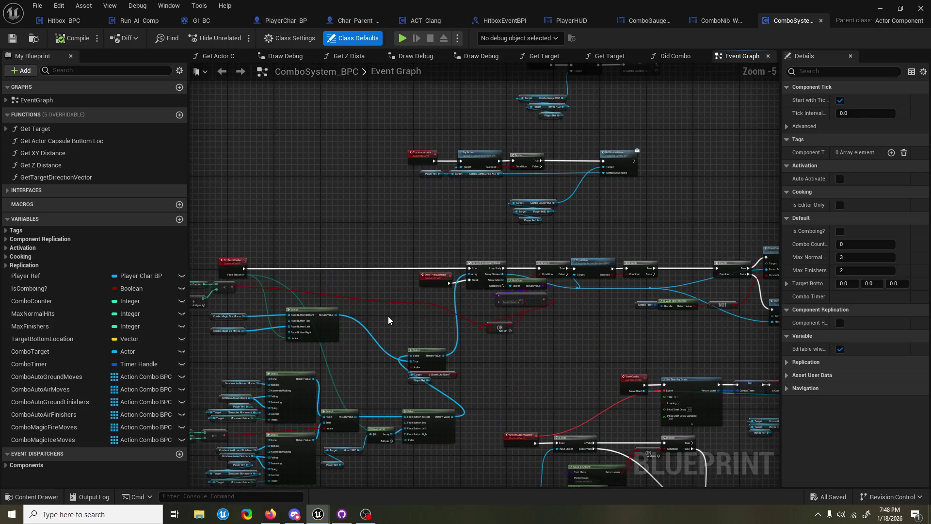
pyautogui.moveTo(492, 353); pyautogui.dragTo(229, 374)
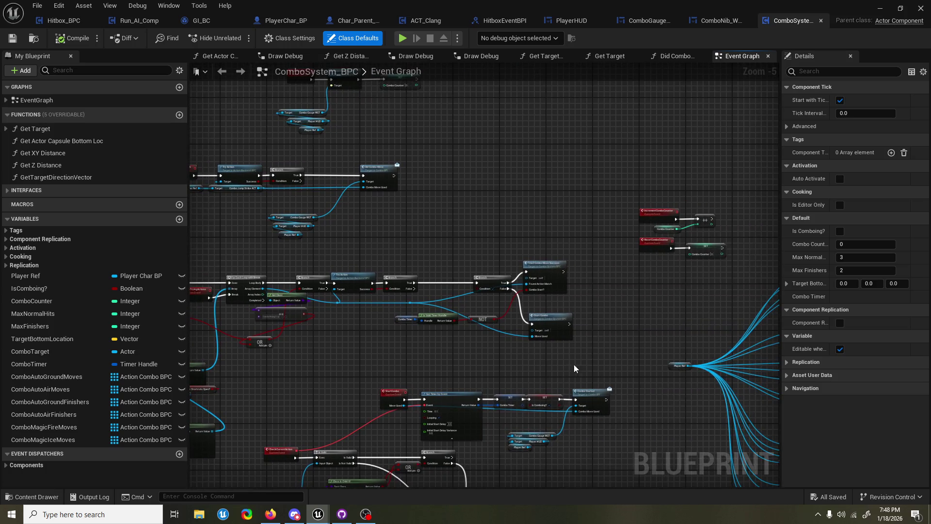
pyautogui.scroll(2, 575, 369)
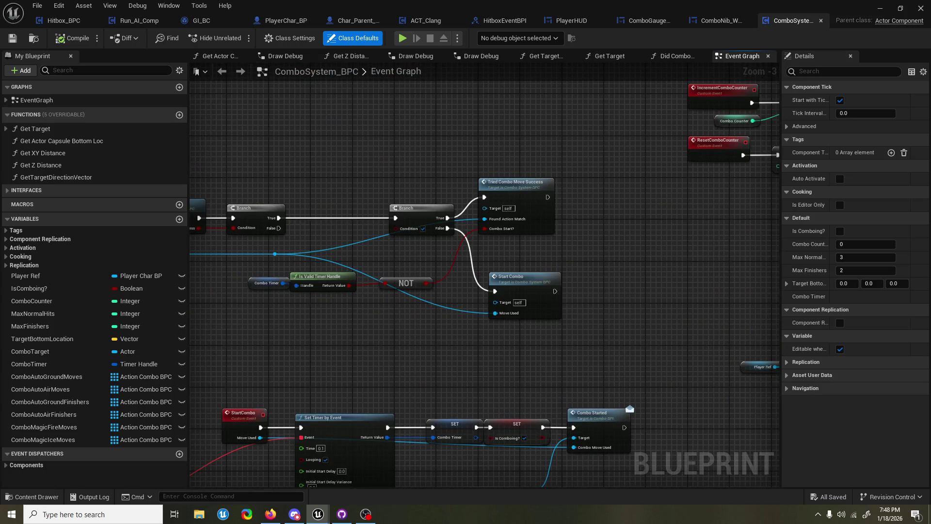
pyautogui.moveTo(566, 380); pyautogui.dragTo(549, 295)
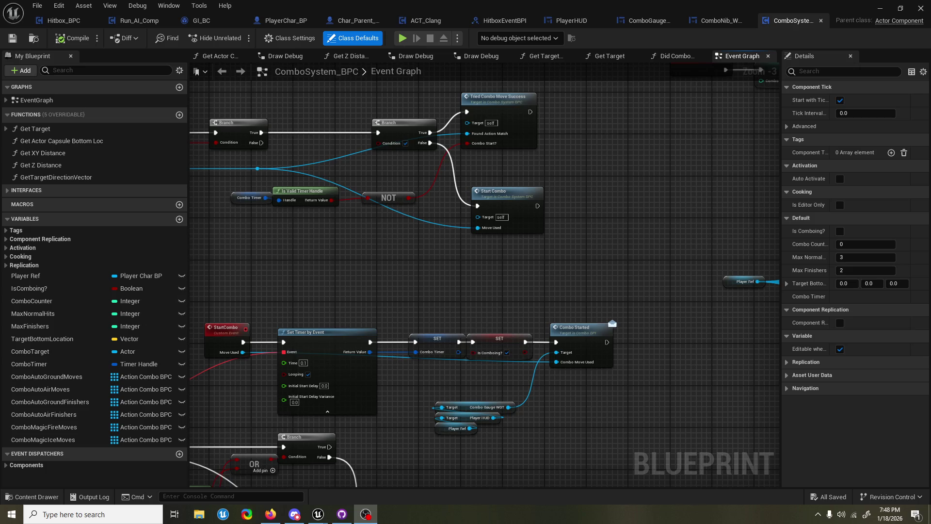
# Bring the Select and StopTryingActions nodes into view and marquee-select the combo counter comparison nodes
pyautogui.click(421, 162)
pyautogui.moveTo(320, 195); pyautogui.dragTo(505, 229)
pyautogui.scroll(-1, 505, 229)
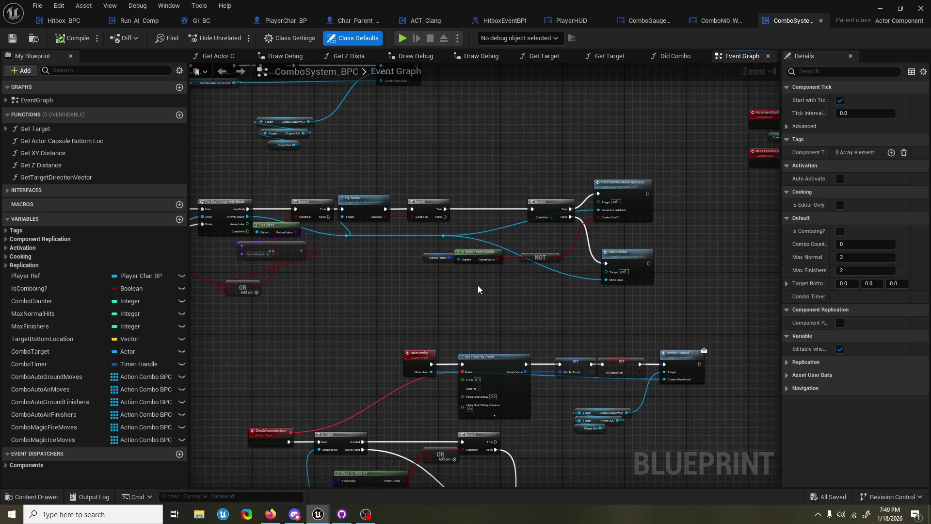
pyautogui.moveTo(489, 255); pyautogui.dragTo(553, 267)
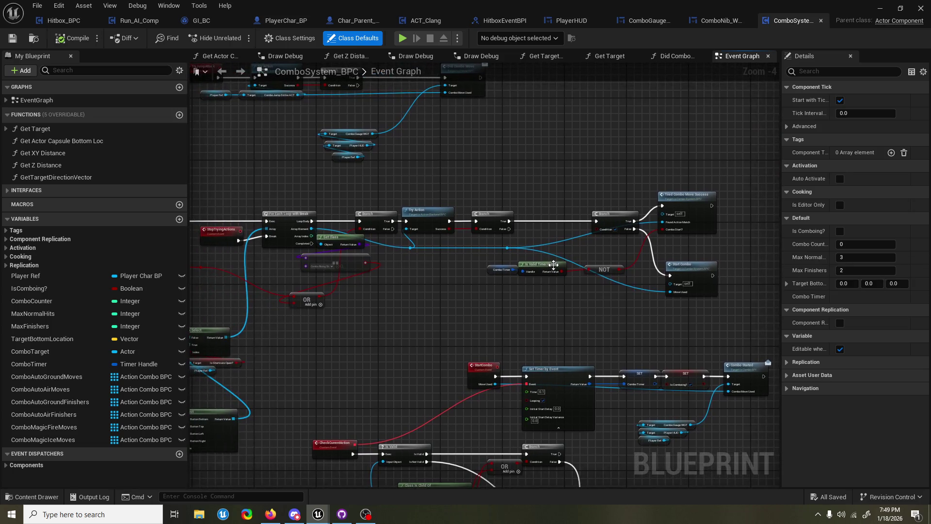
pyautogui.moveTo(308, 286); pyautogui.dragTo(507, 299)
pyautogui.scroll(2, 329, 245)
pyautogui.moveTo(328, 245); pyautogui.dragTo(520, 242)
pyautogui.moveTo(247, 228)
pyautogui.mouseDown()
pyautogui.moveTo(383, 283)
pyautogui.moveTo(397, 273)
pyautogui.moveTo(668, 244)
pyautogui.moveTo(529, 251)
pyautogui.moveTo(537, 277)
pyautogui.moveTo(583, 301)
pyautogui.mouseUp()
# Move the combo-limit comparison nodes right and reposition the == and OR nodes
pyautogui.click(598, 293)
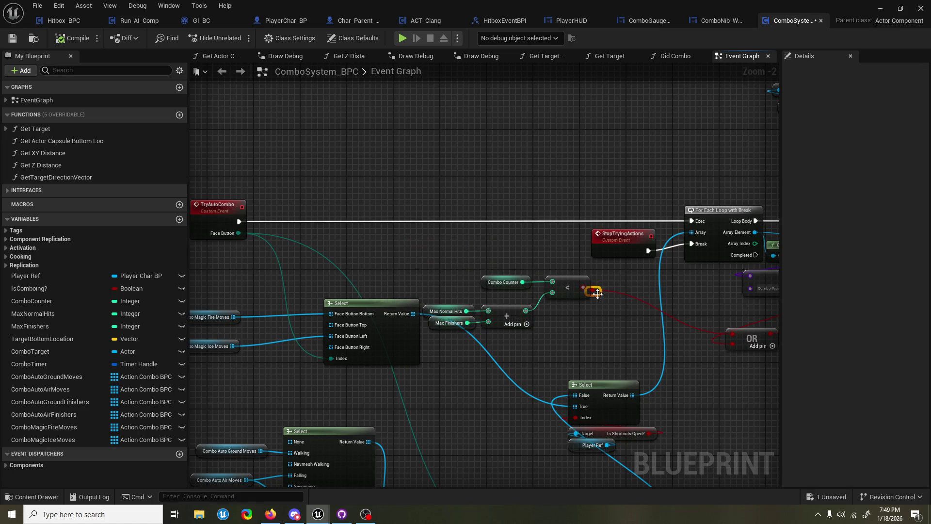
pyautogui.moveTo(453, 275)
pyautogui.mouseDown()
pyautogui.moveTo(552, 311)
pyautogui.moveTo(580, 295)
pyautogui.mouseUp()
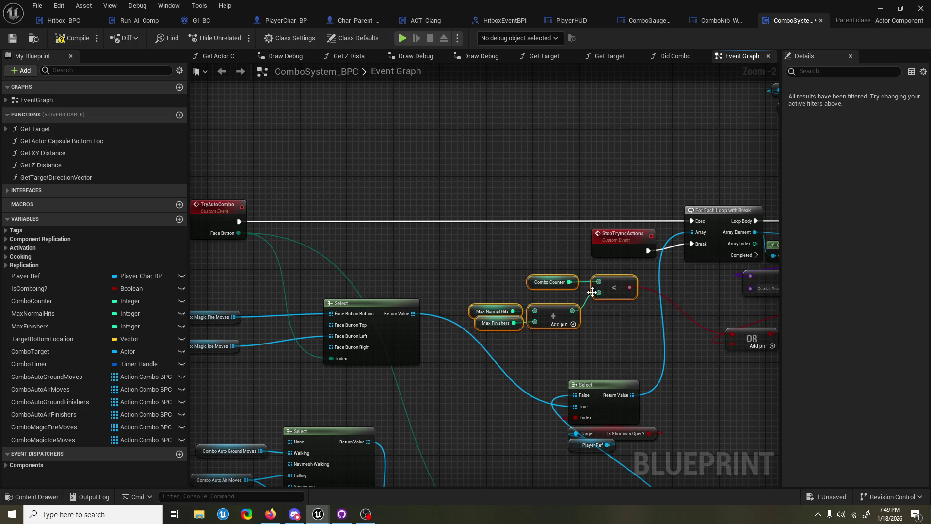
pyautogui.click(638, 353)
pyautogui.moveTo(637, 353); pyautogui.dragTo(514, 336)
pyautogui.moveTo(468, 277)
pyautogui.mouseDown()
pyautogui.moveTo(369, 337)
pyautogui.moveTo(363, 386)
pyautogui.mouseUp()
pyautogui.moveTo(407, 334); pyautogui.dragTo(524, 322)
# Wire the < result into the OR node's lower input and tidy the == and OR placement
pyautogui.moveTo(308, 367)
pyautogui.mouseDown()
pyautogui.moveTo(400, 336)
pyautogui.moveTo(415, 308)
pyautogui.moveTo(365, 362)
pyautogui.moveTo(429, 316)
pyautogui.moveTo(507, 318)
pyautogui.moveTo(507, 325)
pyautogui.moveTo(446, 318)
pyautogui.moveTo(288, 281)
pyautogui.mouseUp()
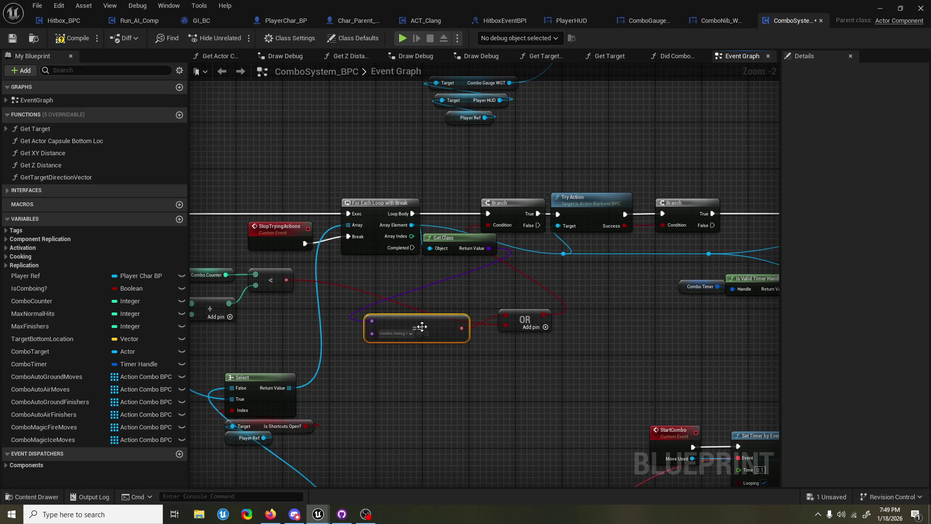
pyautogui.moveTo(423, 331); pyautogui.dragTo(469, 290)
pyautogui.moveTo(527, 318)
pyautogui.mouseDown()
pyautogui.moveTo(469, 313)
pyautogui.moveTo(514, 315)
pyautogui.mouseUp()
pyautogui.moveTo(479, 285)
pyautogui.mouseDown()
pyautogui.moveTo(452, 286)
pyautogui.moveTo(458, 280)
pyautogui.mouseUp()
# Bring the StartCombo event node into view and bring up its node actions
pyautogui.click(458, 247)
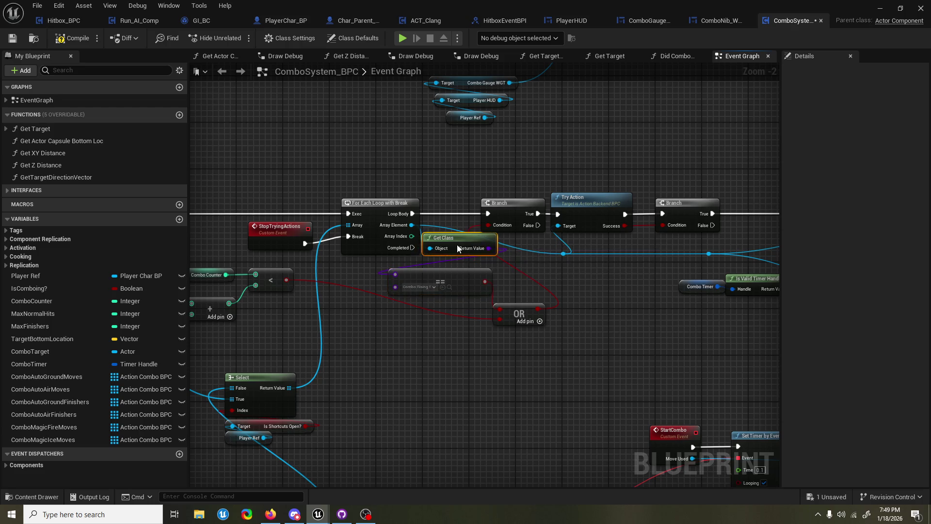
pyautogui.scroll(-2, 507, 350)
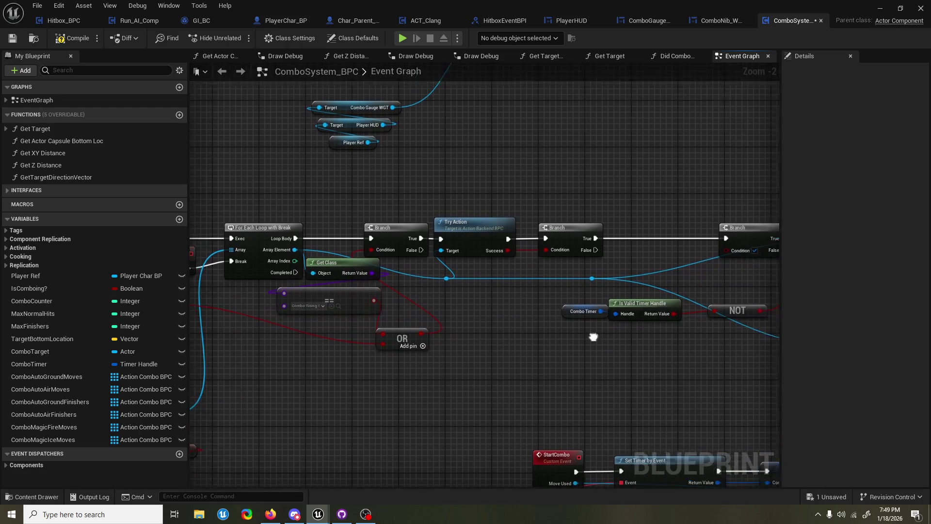
pyautogui.moveTo(514, 334); pyautogui.dragTo(435, 240)
pyautogui.moveTo(410, 300)
pyautogui.mouseDown()
pyautogui.moveTo(466, 245)
pyautogui.moveTo(562, 251)
pyautogui.mouseUp()
pyautogui.moveTo(557, 311); pyautogui.dragTo(592, 329)
pyautogui.rightClick(596, 326)
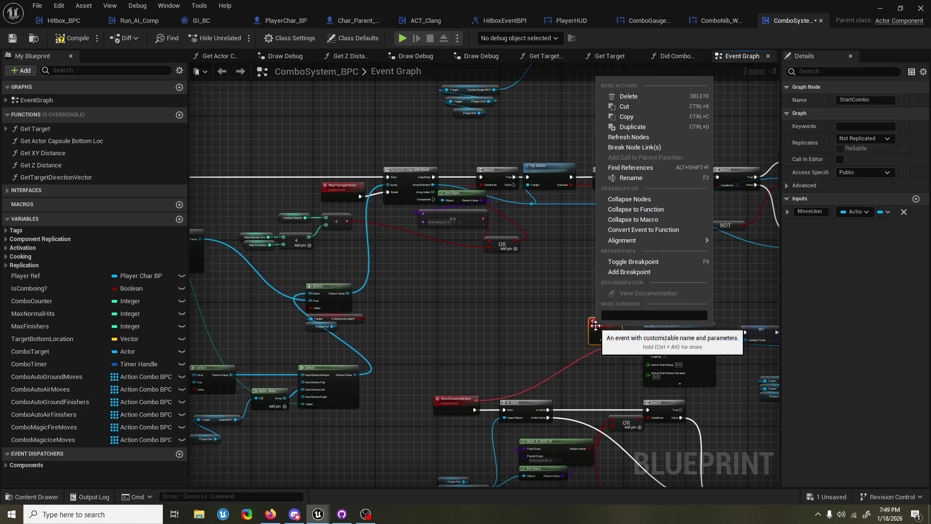
# Find all StartCombo references and step through each of the three Start Combo calls
pyautogui.click(644, 168)
pyautogui.click(251, 371)
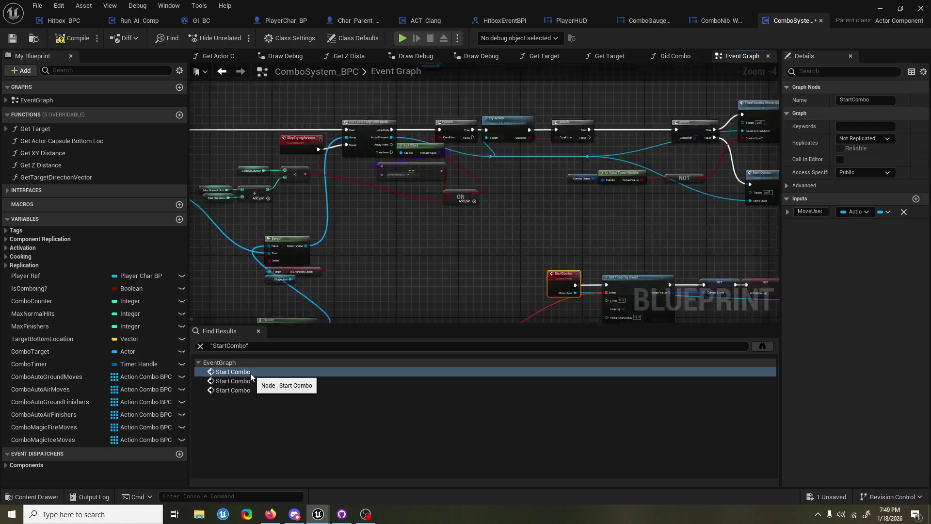
pyautogui.click(246, 383)
pyautogui.click(246, 391)
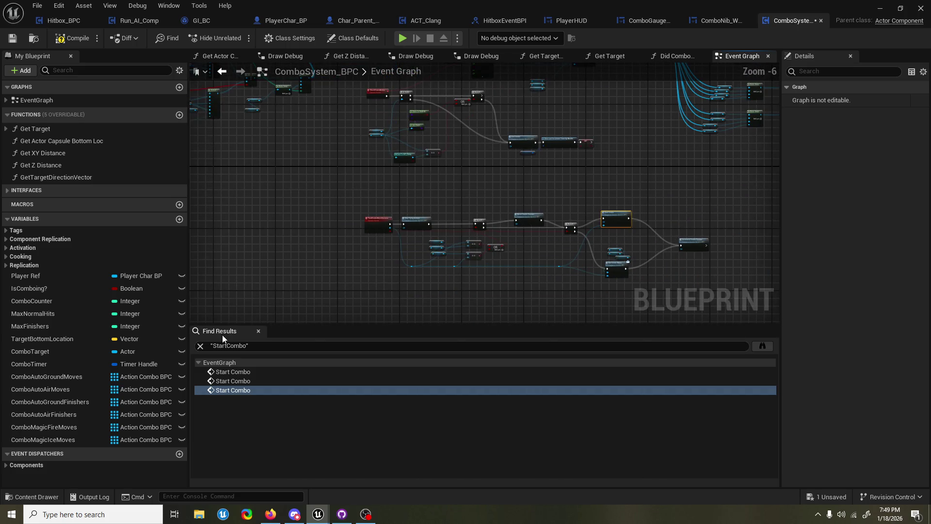
pyautogui.click(258, 331)
# Jump from a Start Combo call to the StartCombo event, then return to PlayerHUD
pyautogui.scroll(1, 418, 184)
pyautogui.moveTo(567, 214)
pyautogui.mouseDown()
pyautogui.moveTo(544, 233)
pyautogui.moveTo(523, 344)
pyautogui.moveTo(373, 233)
pyautogui.moveTo(520, 255)
pyautogui.moveTo(461, 401)
pyautogui.moveTo(409, 279)
pyautogui.mouseUp()
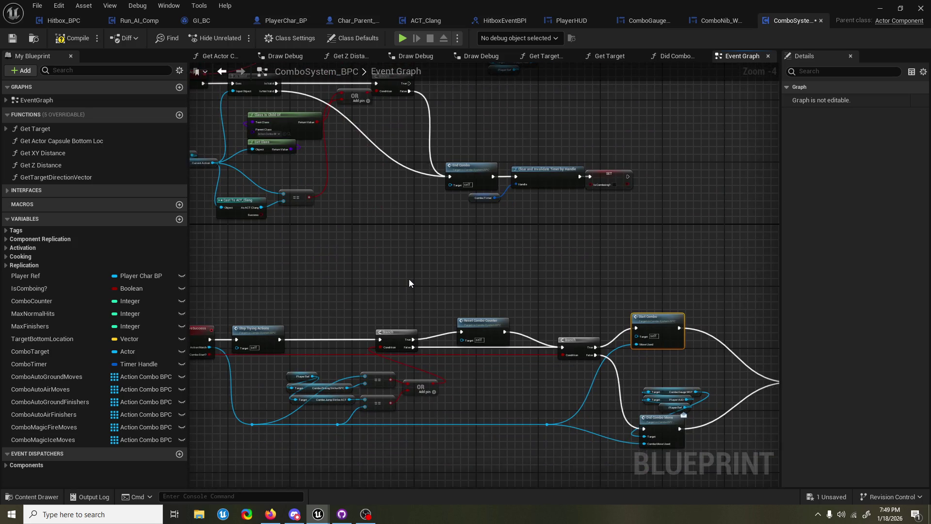
pyautogui.moveTo(406, 275)
pyautogui.mouseDown()
pyautogui.moveTo(370, 258)
pyautogui.moveTo(332, 260)
pyautogui.mouseUp()
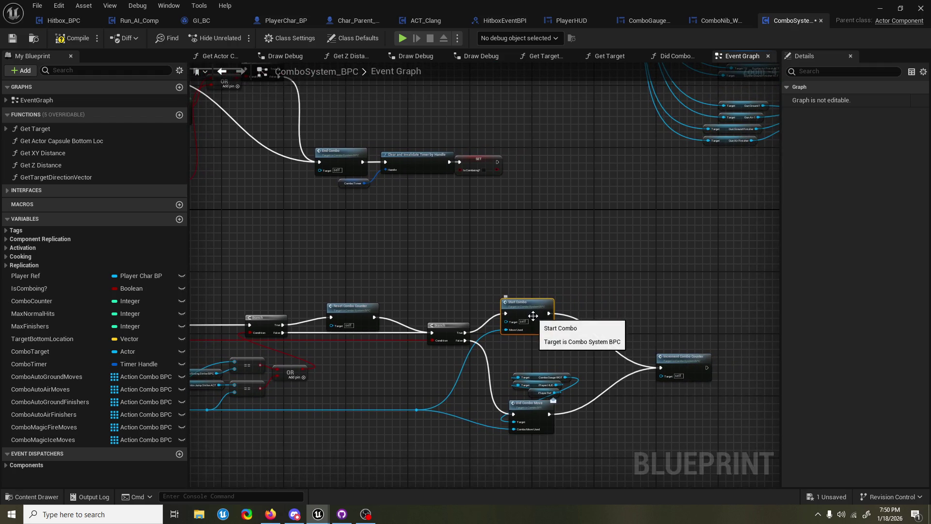
pyautogui.doubleClick(547, 307)
pyautogui.scroll(-5, 519, 304)
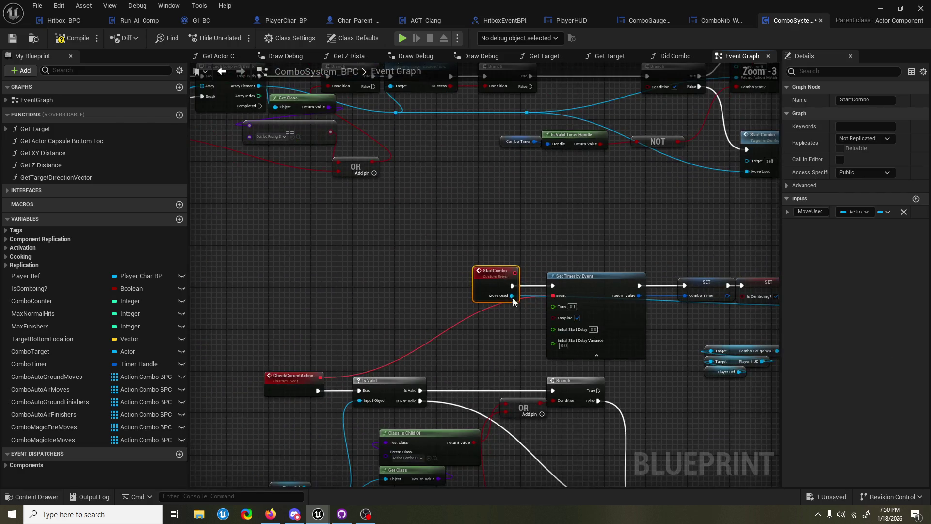
pyautogui.scroll(2, 501, 206)
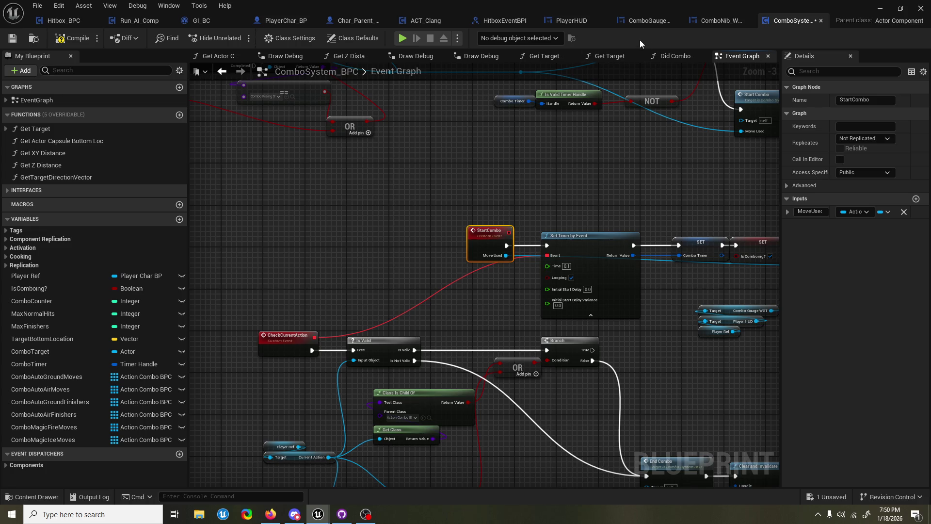
pyautogui.click(593, 23)
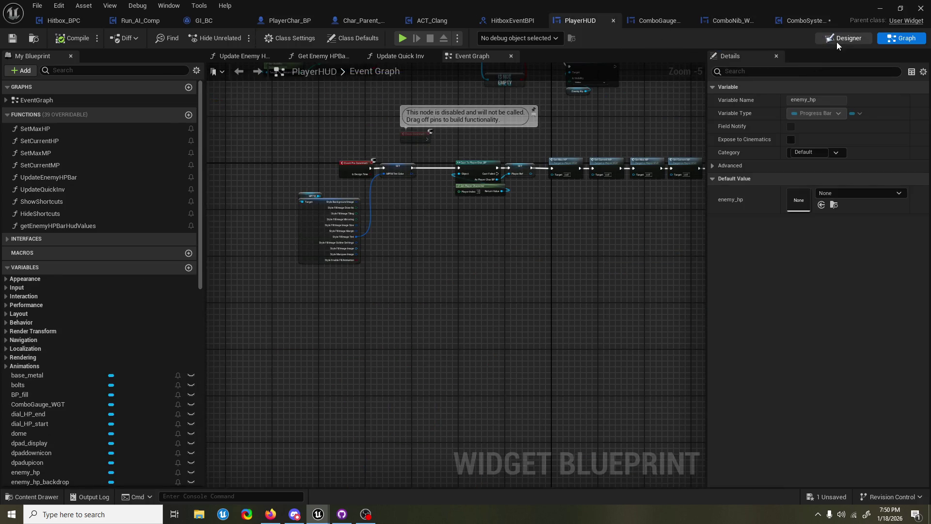
# Switch PlayerHUD to Designer and frame the health dial and enemy bar on the canvas
pyautogui.click(837, 41)
pyautogui.moveTo(229, 167)
pyautogui.mouseDown()
pyautogui.moveTo(370, 150)
pyautogui.moveTo(420, 177)
pyautogui.mouseUp()
pyautogui.scroll(1, 437, 189)
pyautogui.moveTo(458, 203)
pyautogui.mouseDown()
pyautogui.moveTo(360, 121)
pyautogui.moveTo(341, 152)
pyautogui.mouseUp()
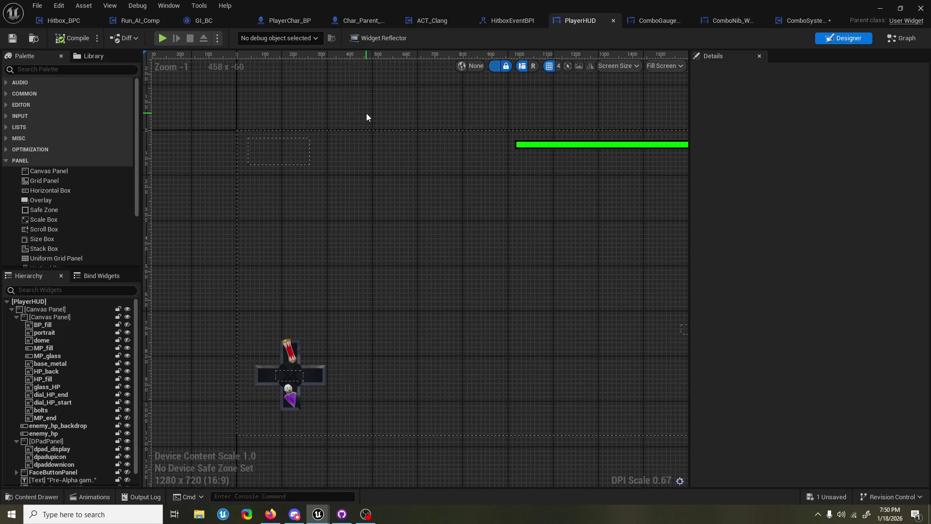
pyautogui.moveTo(366, 114); pyautogui.dragTo(332, 113)
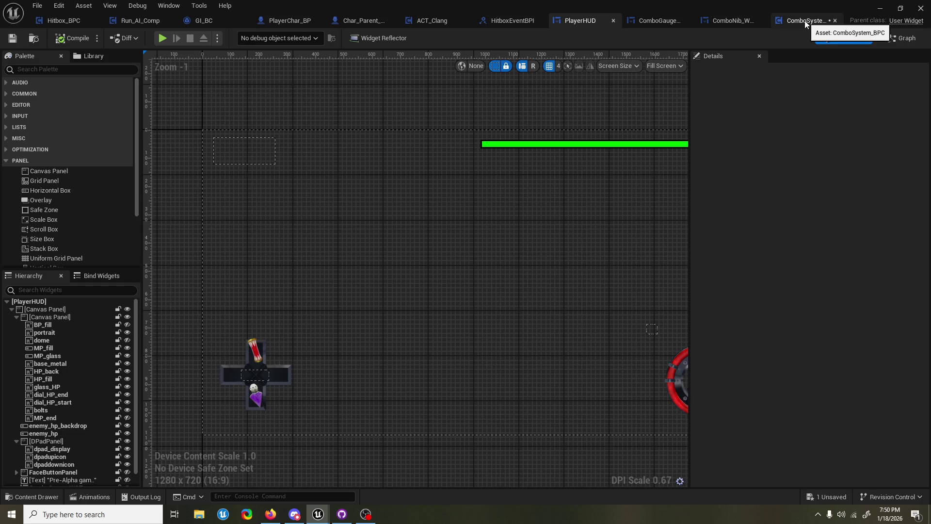
pyautogui.click(743, 23)
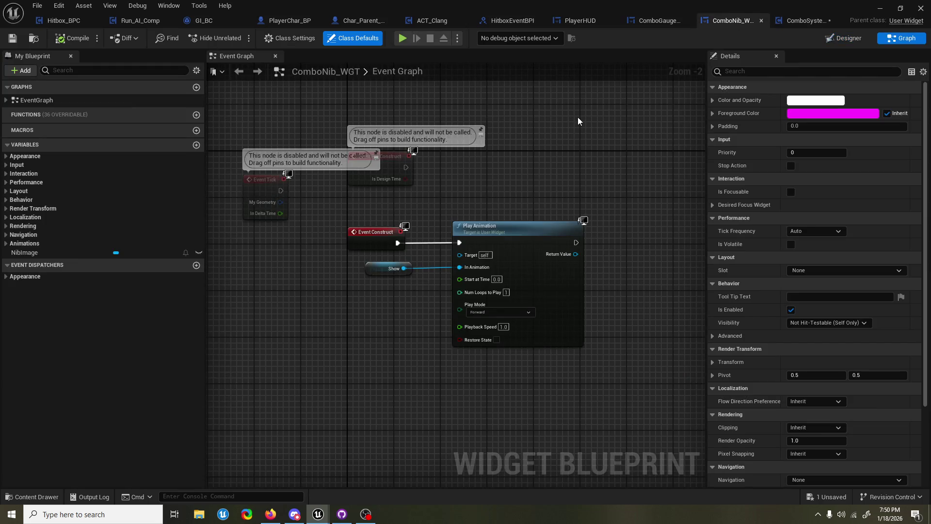
pyautogui.click(835, 39)
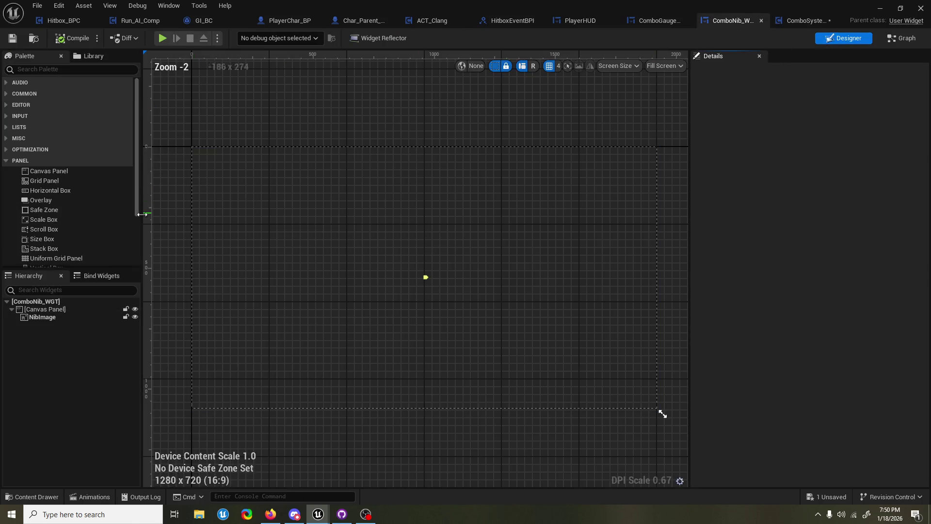
pyautogui.click(68, 317)
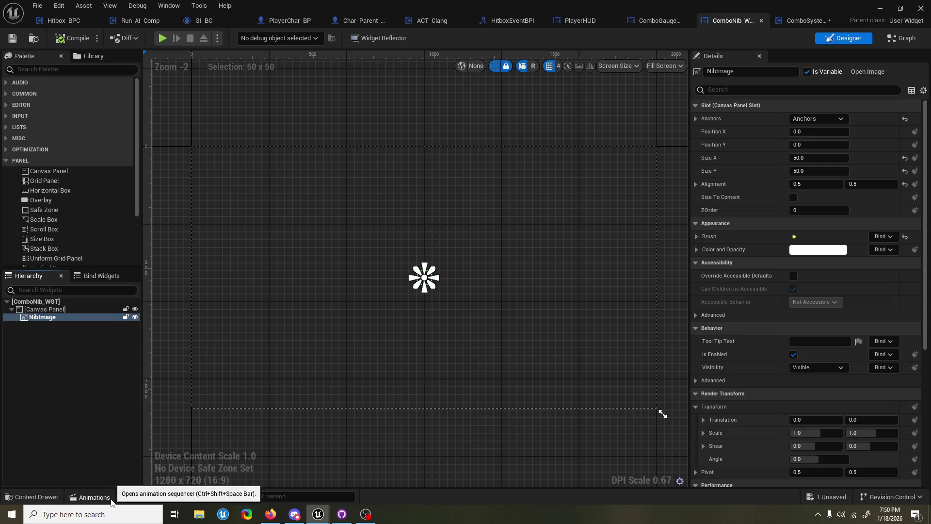
pyautogui.click(89, 496)
pyautogui.click(47, 346)
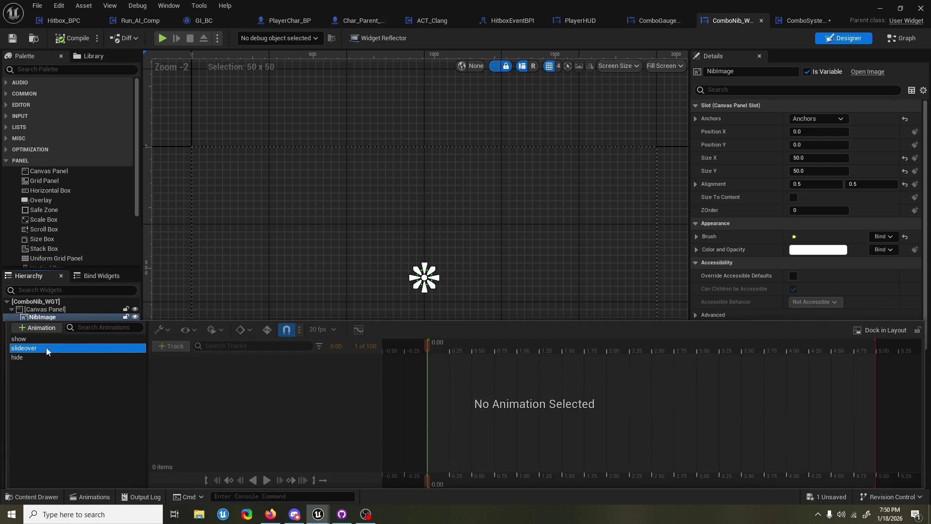
pyautogui.click(40, 359)
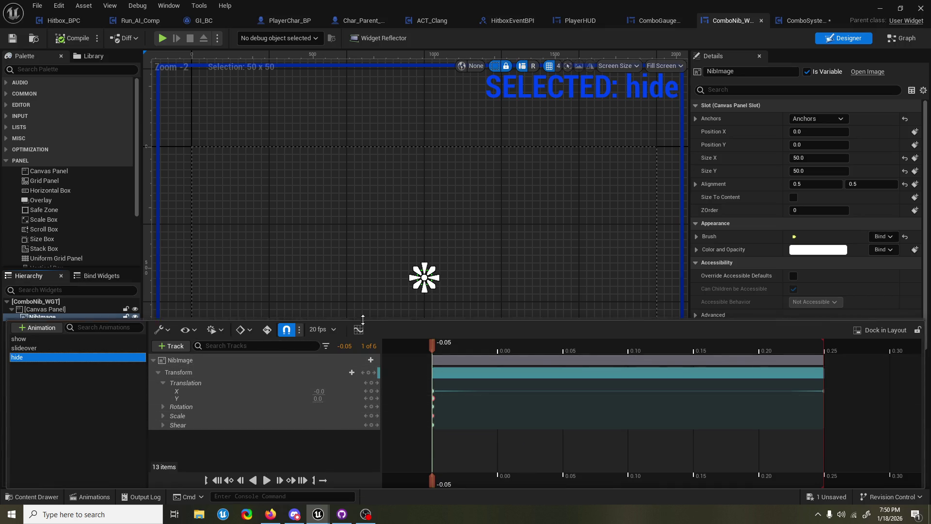
pyautogui.click(194, 334)
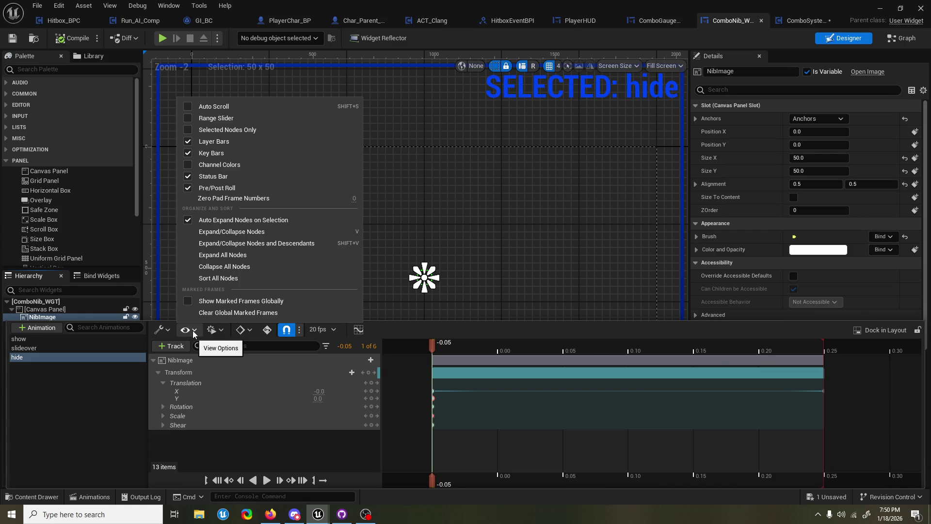
pyautogui.click(219, 333)
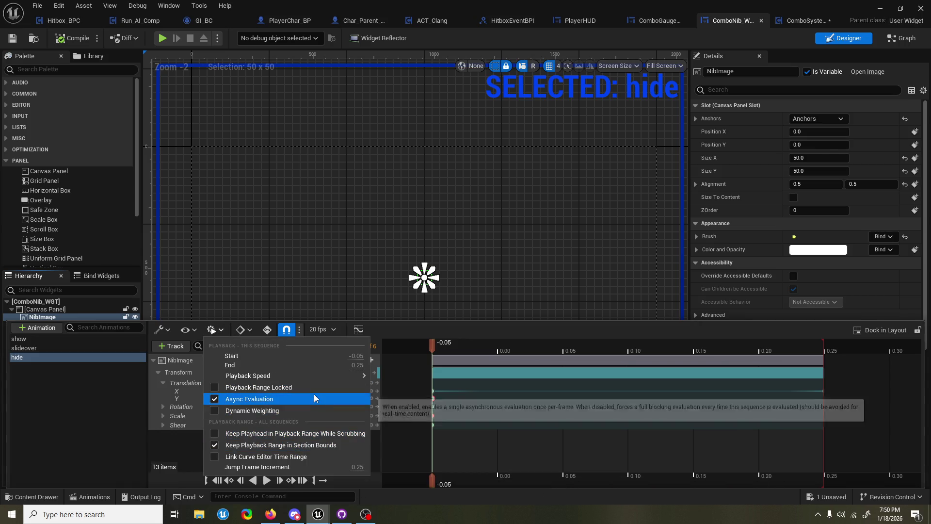
pyautogui.click(92, 454)
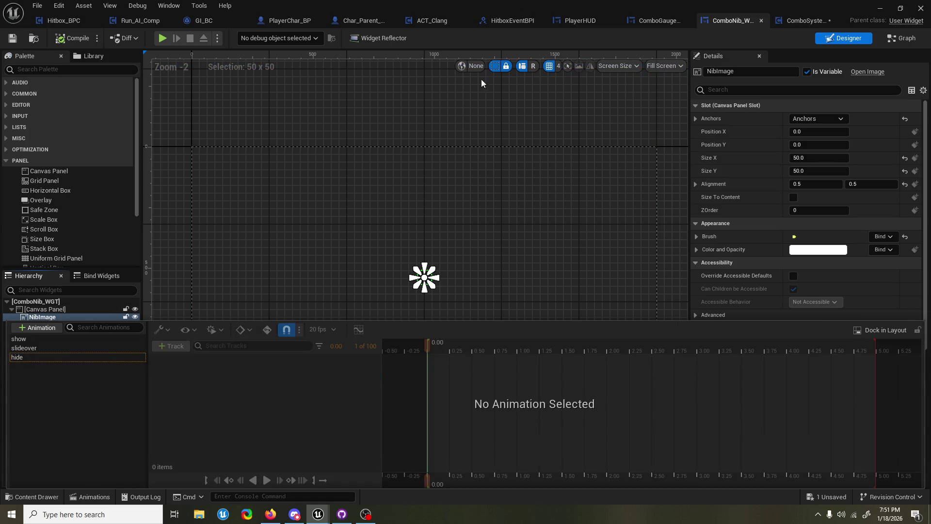
pyautogui.click(259, 280)
pyautogui.click(73, 317)
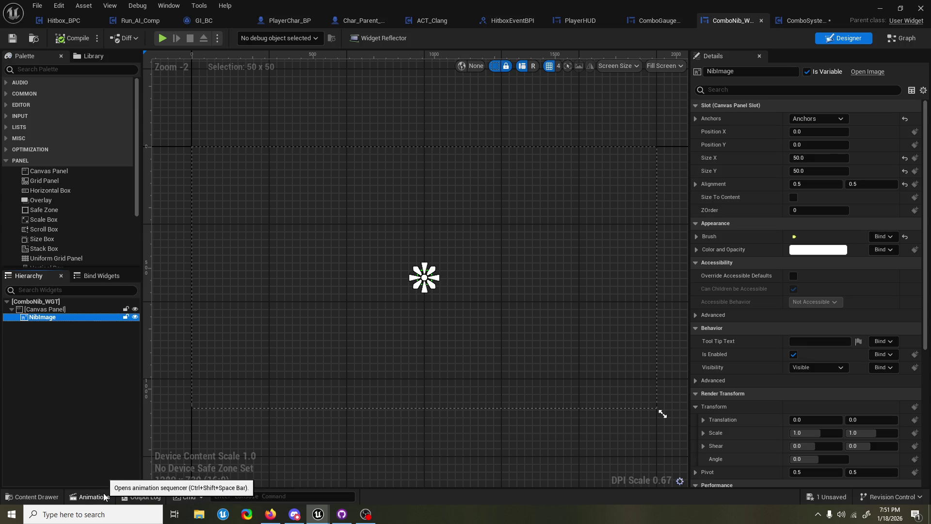
pyautogui.scroll(-8, 766, 288)
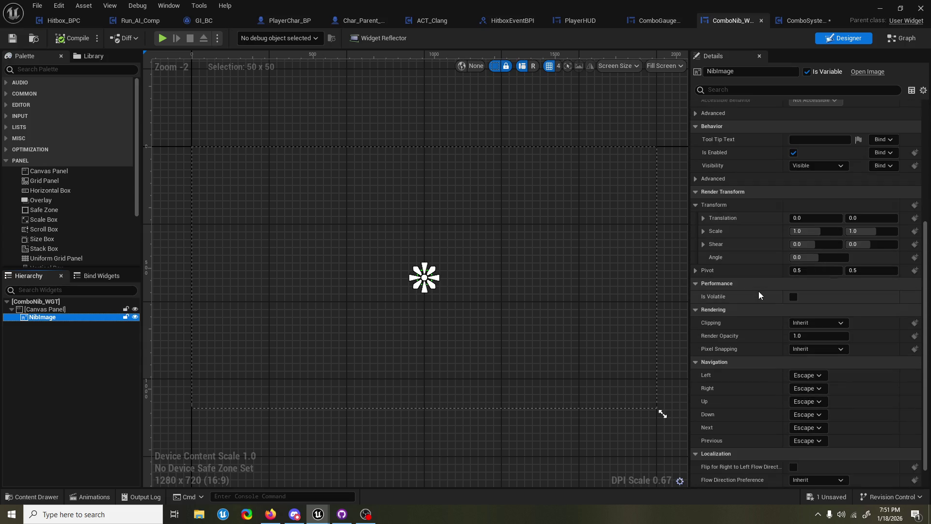
pyautogui.scroll(-1, 759, 291)
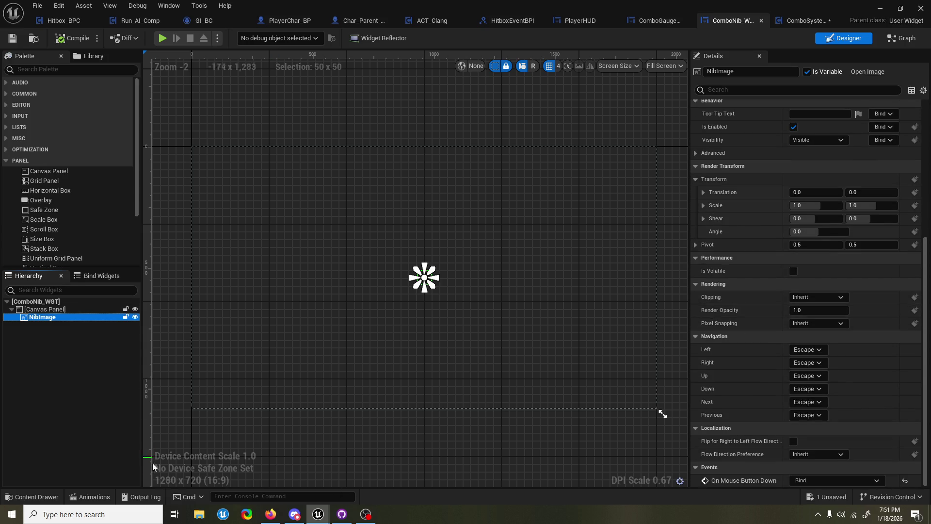
pyautogui.click(90, 497)
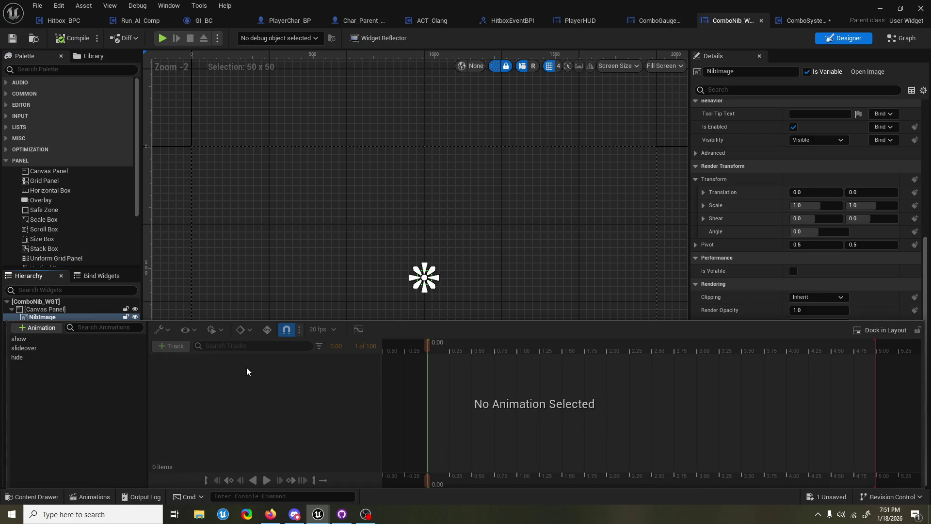
pyautogui.click(92, 347)
# Play the slideover animation preview and jump the hide animation to its end
pyautogui.click(89, 339)
pyautogui.click(83, 347)
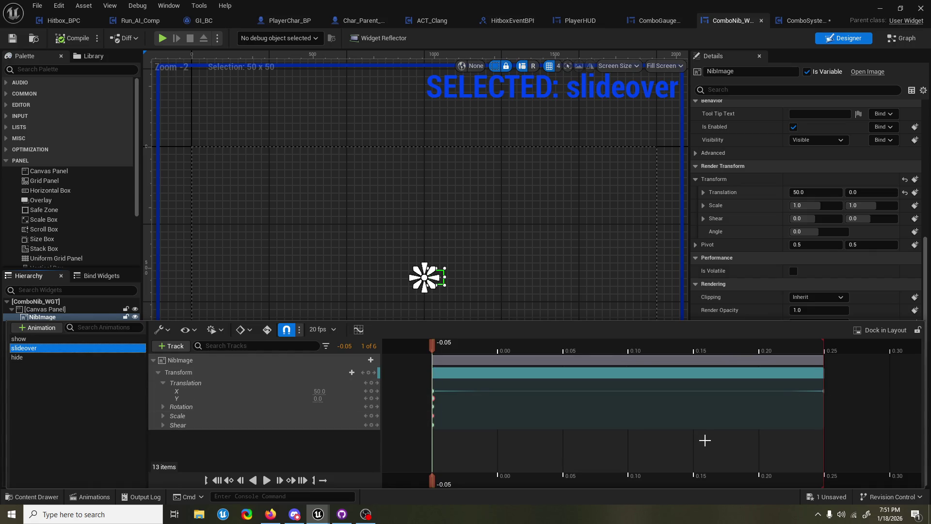
pyautogui.click(461, 469)
pyautogui.press('space')
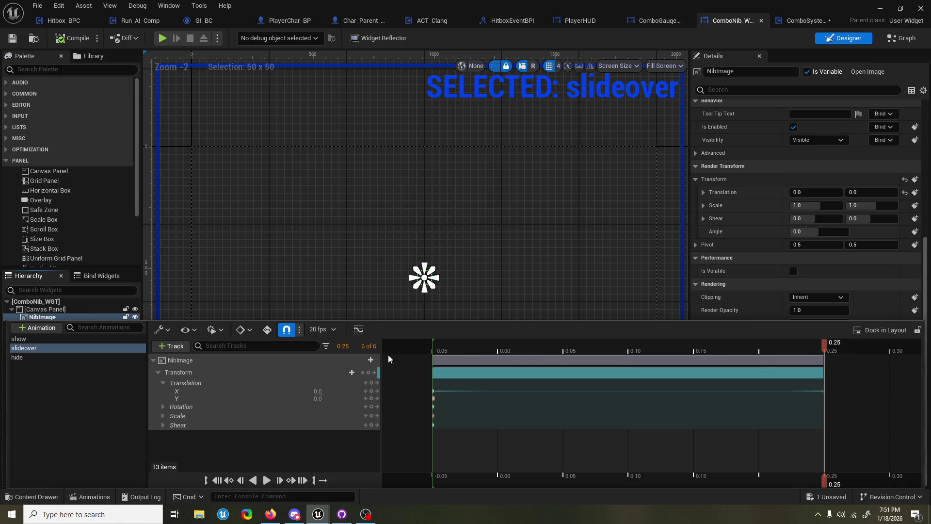
pyautogui.click(101, 355)
pyautogui.click(102, 357)
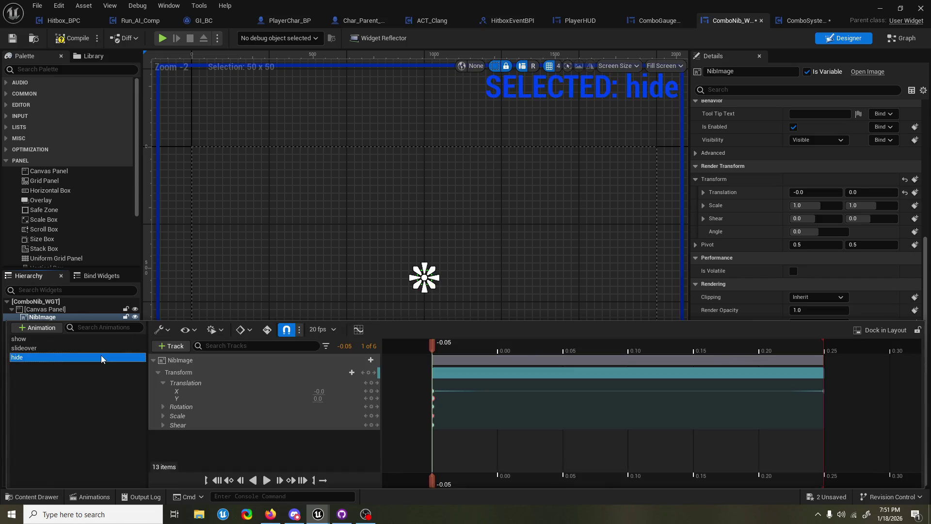
pyautogui.press('space')
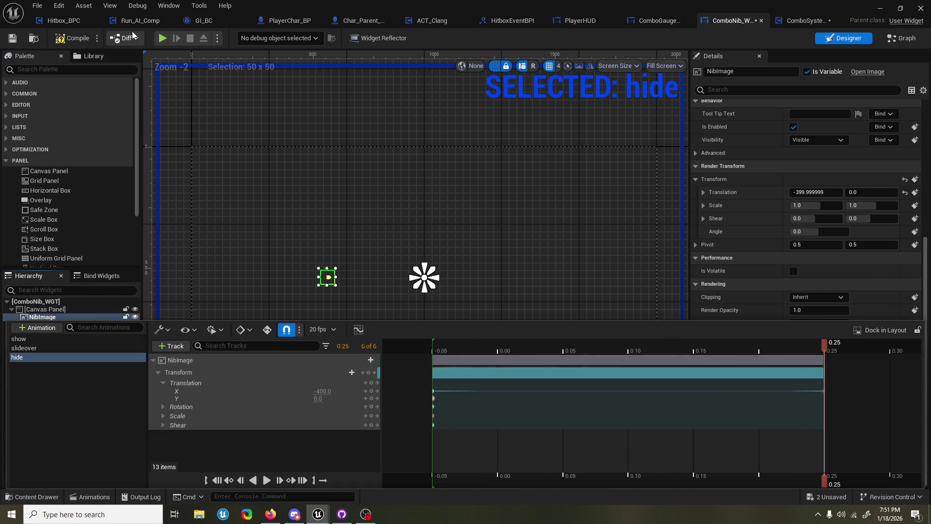
# Close the Animations drawer, save all assets with Ctrl+Shift+S, and show the Graph
pyautogui.click(73, 38)
pyautogui.hotkey('ctrl', 'shift', 's')
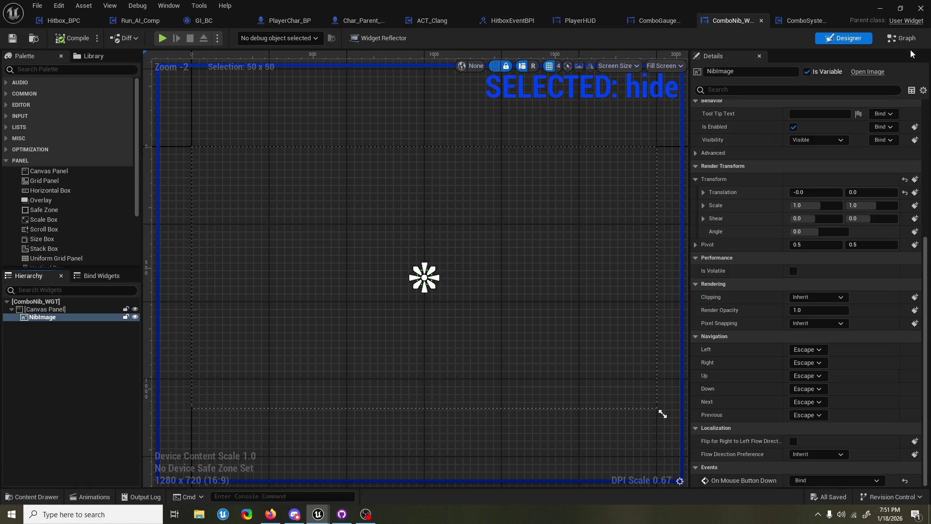
pyautogui.click(899, 41)
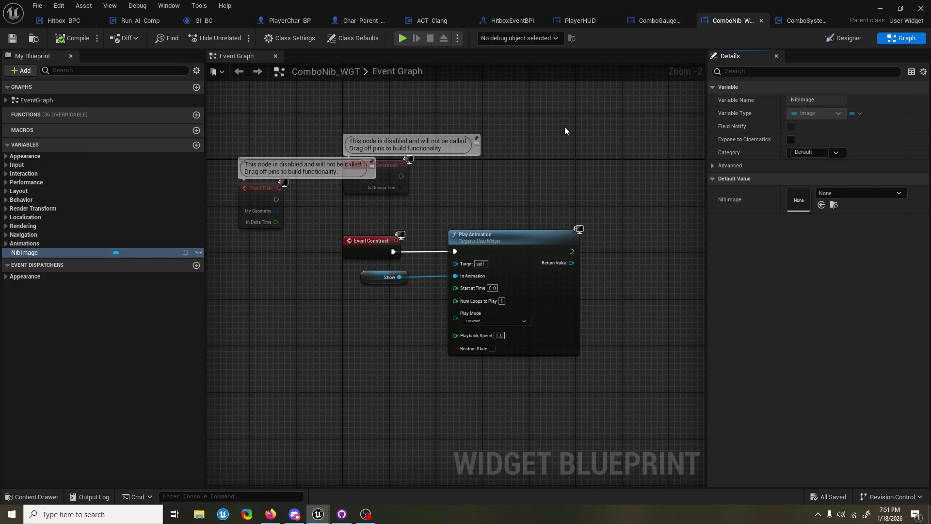
# Switch to ComboGauge_WGT and pan its Event Graph toward the For Each Loop and Play Animation nodes
pyautogui.moveTo(565, 127); pyautogui.dragTo(604, 146)
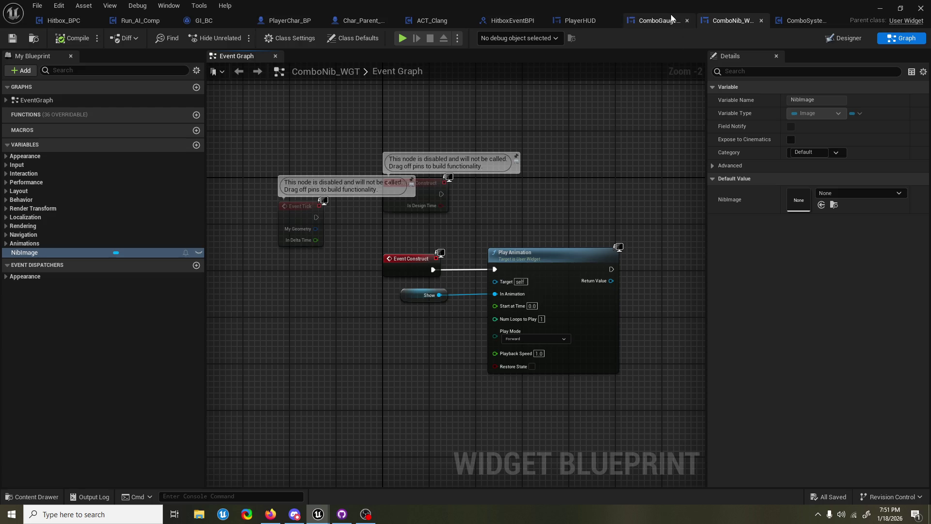
pyautogui.click(658, 21)
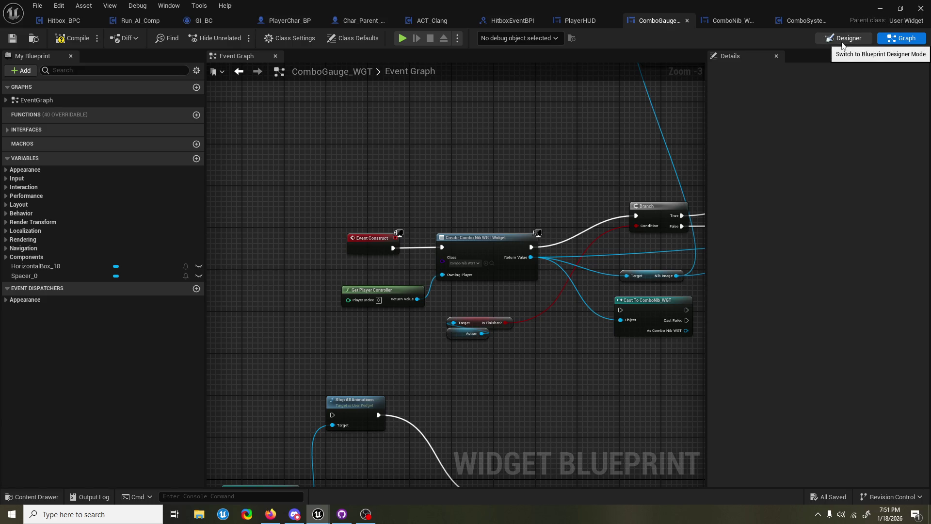
pyautogui.moveTo(564, 120); pyautogui.dragTo(520, 128)
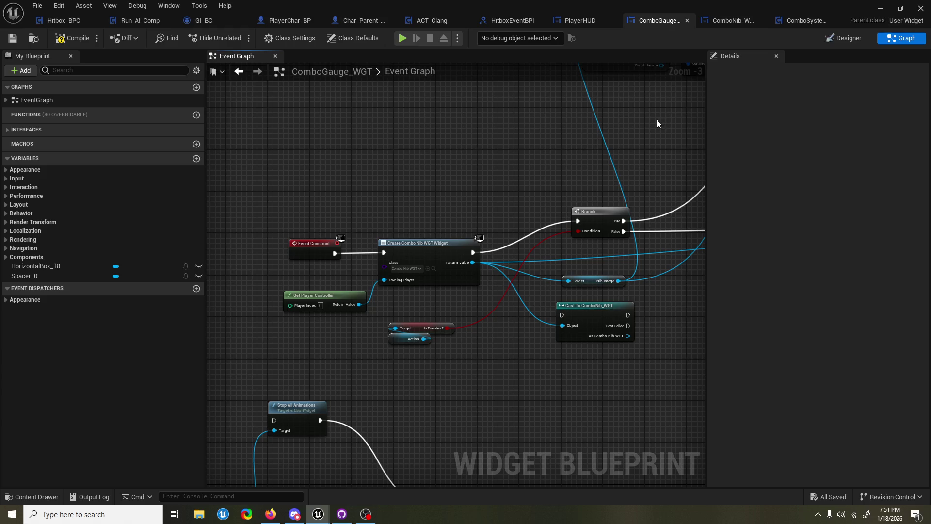
pyautogui.moveTo(655, 124); pyautogui.dragTo(637, 139)
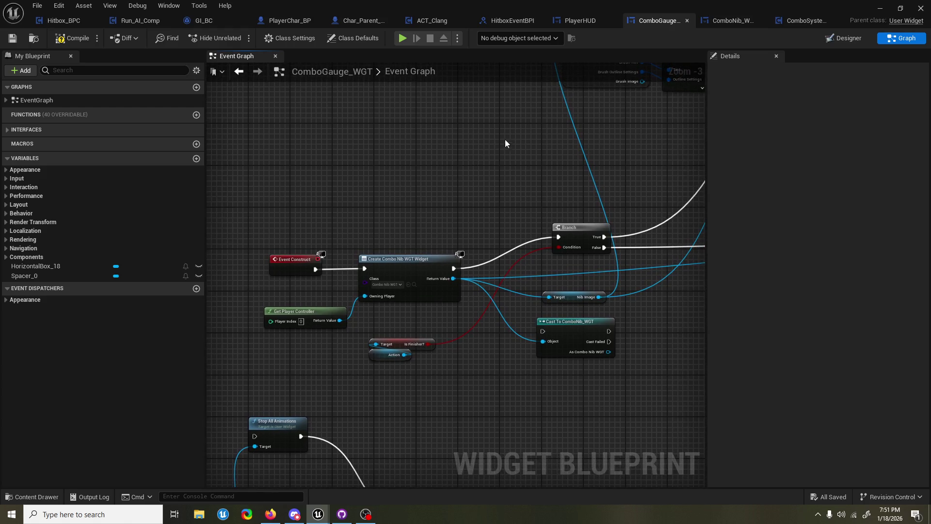
pyautogui.scroll(-2, 508, 142)
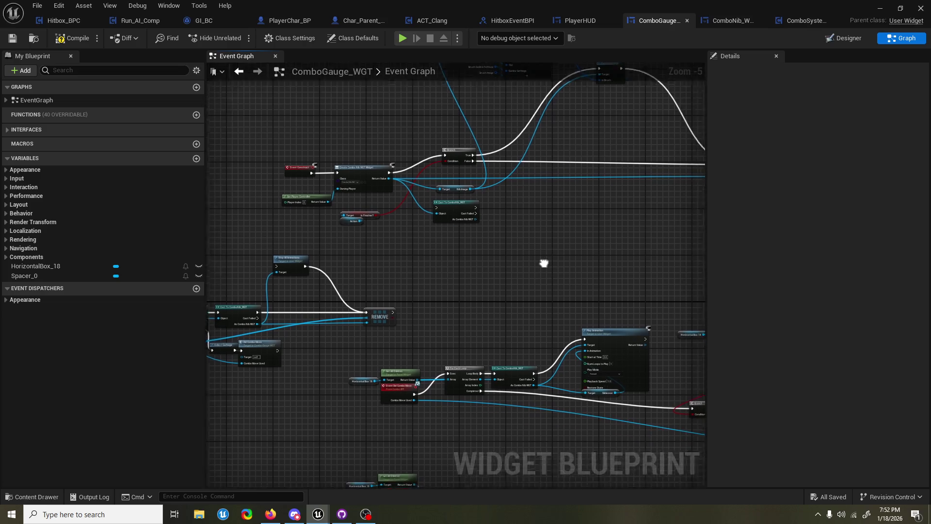
pyautogui.moveTo(544, 263); pyautogui.dragTo(557, 290)
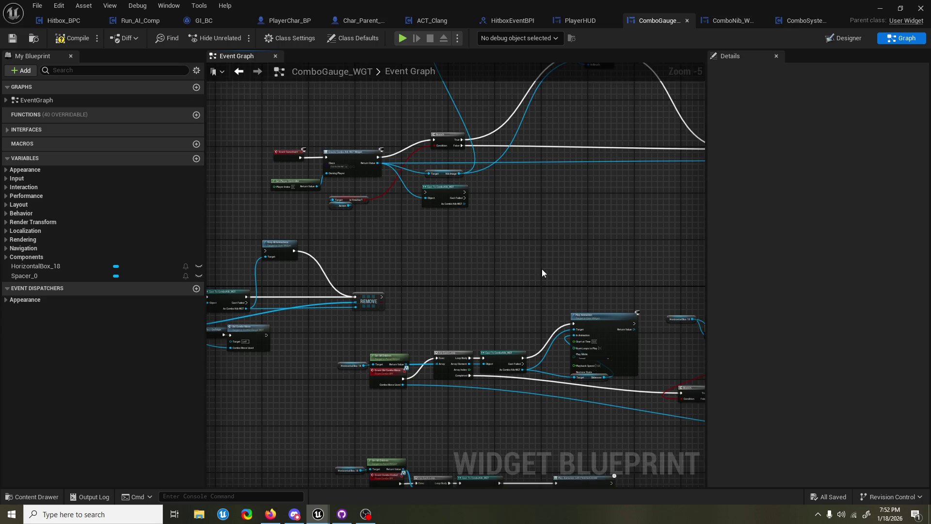
pyautogui.scroll(2, 542, 269)
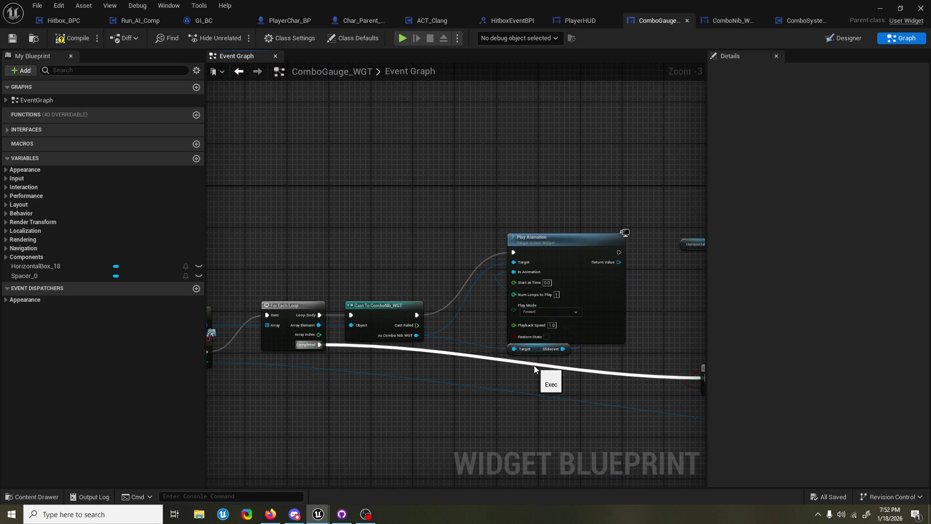
# Pan the graph to centre the Cast, Hide and Play Animation chain
pyautogui.moveTo(535, 366); pyautogui.dragTo(557, 340)
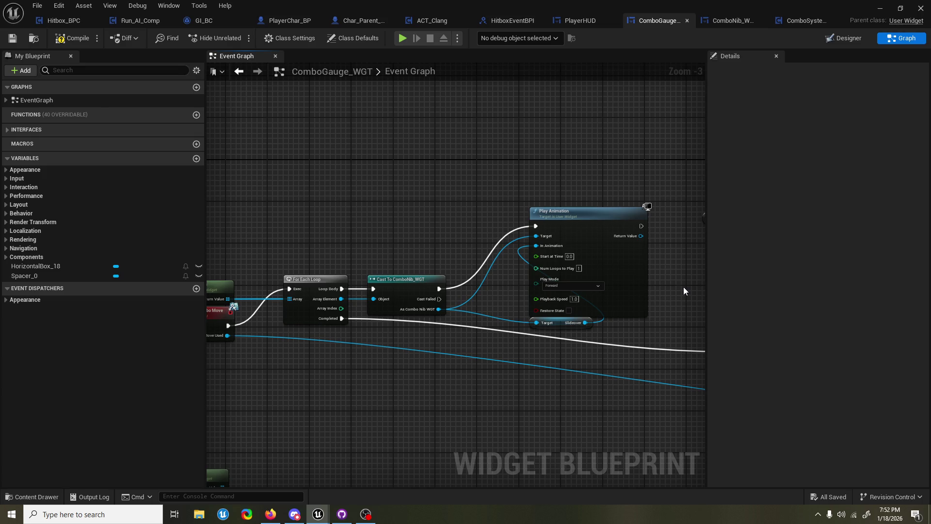
pyautogui.moveTo(681, 286); pyautogui.dragTo(631, 288)
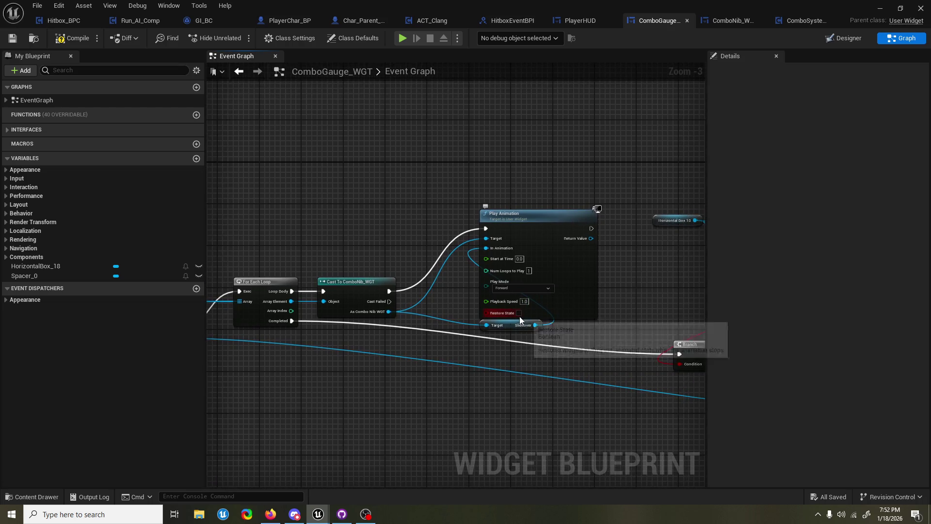
pyautogui.moveTo(640, 309)
pyautogui.mouseDown()
pyautogui.moveTo(532, 305)
pyautogui.moveTo(380, 262)
pyautogui.moveTo(222, 252)
pyautogui.moveTo(443, 255)
pyautogui.moveTo(481, 239)
pyautogui.mouseUp()
pyautogui.scroll(-1, 578, 304)
pyautogui.moveTo(407, 304); pyautogui.dragTo(437, 298)
pyautogui.scroll(2, 458, 388)
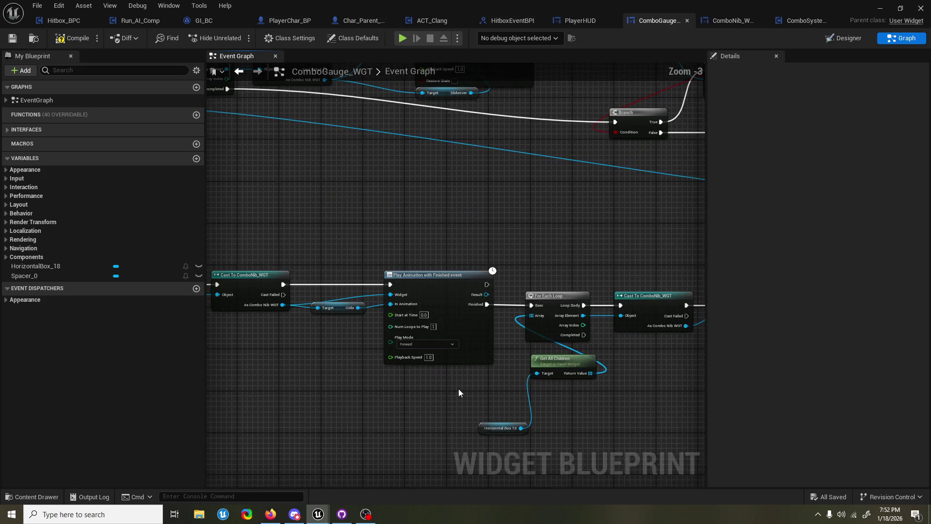
pyautogui.scroll(1, 437, 351)
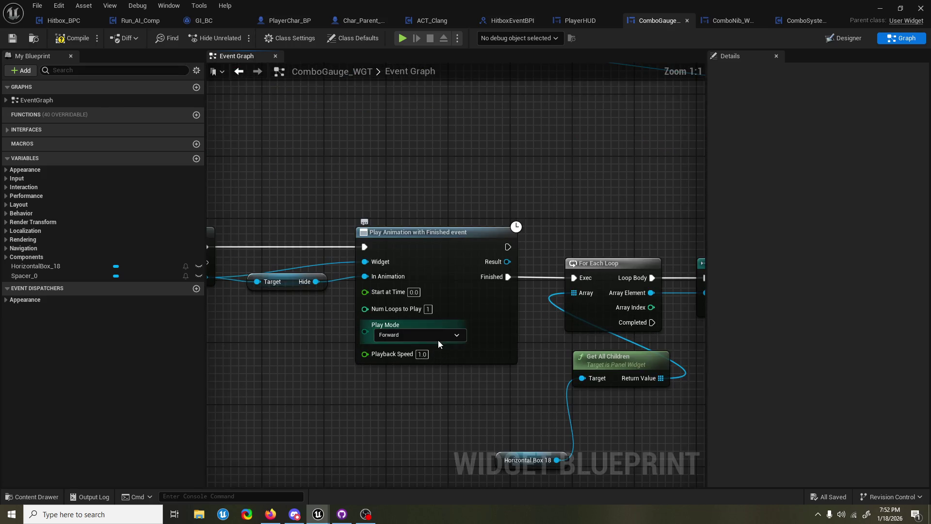
pyautogui.moveTo(438, 340)
pyautogui.mouseDown()
pyautogui.moveTo(588, 349)
pyautogui.moveTo(344, 343)
pyautogui.mouseUp()
# Marquee-select the loop and removal nodes and place Horizontal Box 18 beneath Get All Children
pyautogui.moveTo(517, 195)
pyautogui.mouseDown()
pyautogui.moveTo(501, 183)
pyautogui.moveTo(488, 327)
pyautogui.moveTo(484, 236)
pyautogui.moveTo(418, 221)
pyautogui.mouseUp()
pyautogui.scroll(-2, 424, 243)
pyautogui.moveTo(430, 267)
pyautogui.mouseDown()
pyautogui.moveTo(367, 268)
pyautogui.moveTo(578, 337)
pyautogui.moveTo(654, 416)
pyautogui.mouseUp()
pyautogui.moveTo(297, 401)
pyautogui.mouseDown()
pyautogui.moveTo(347, 384)
pyautogui.moveTo(346, 359)
pyautogui.moveTo(466, 362)
pyautogui.moveTo(482, 326)
pyautogui.mouseUp()
pyautogui.keyDown('shift'); pyautogui.click(488, 334); pyautogui.keyUp('shift')
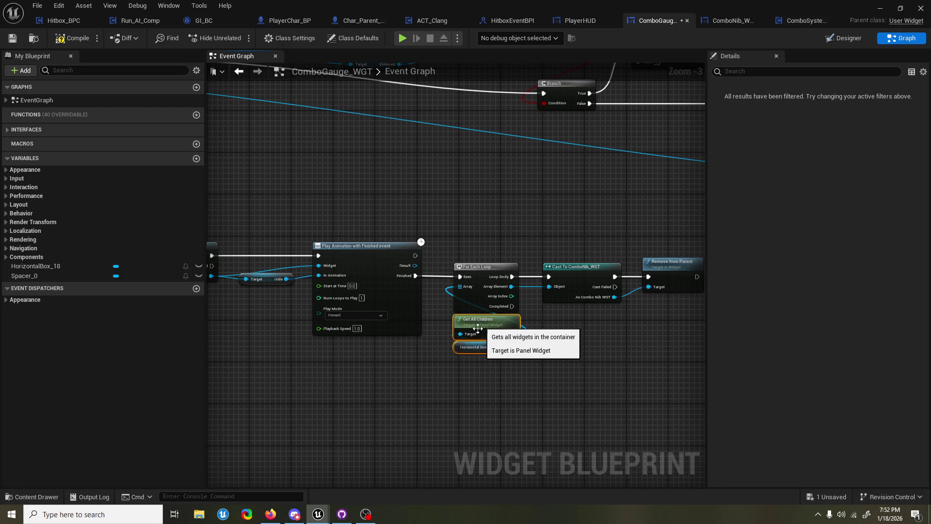
# Deselect the rearranged nodes and pan across to check the Event Combo Ended chain
pyautogui.click(365, 394)
pyautogui.moveTo(366, 394); pyautogui.dragTo(426, 390)
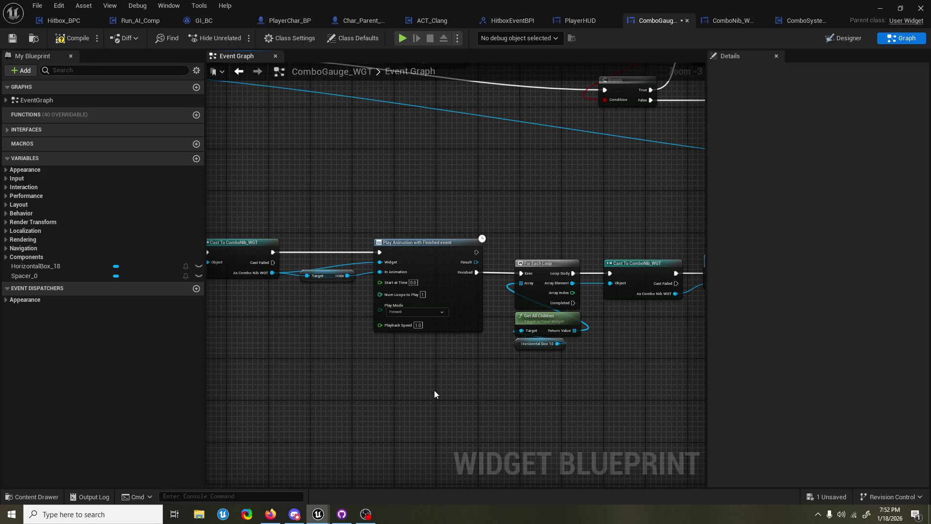
pyautogui.moveTo(588, 395)
pyautogui.mouseDown()
pyautogui.moveTo(874, 384)
pyautogui.moveTo(620, 390)
pyautogui.mouseUp()
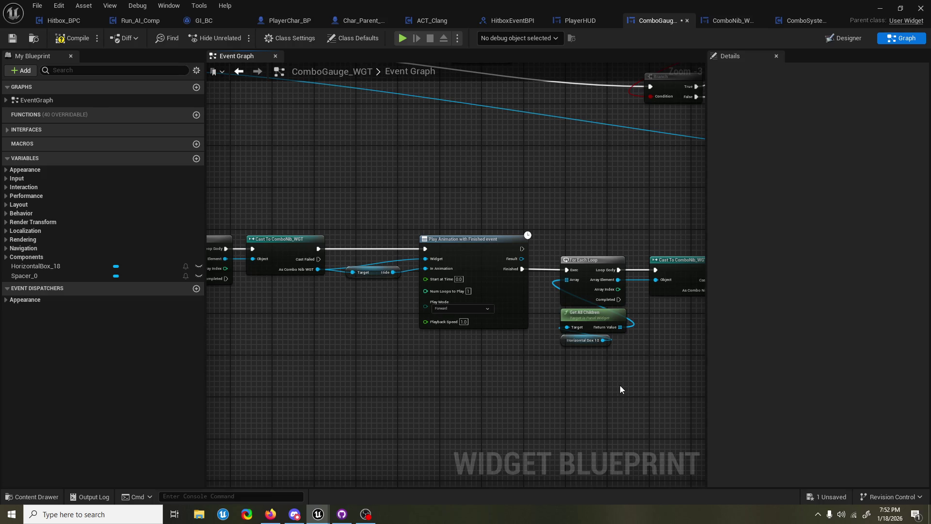
pyautogui.moveTo(353, 342)
pyautogui.mouseDown()
pyautogui.moveTo(580, 327)
pyautogui.moveTo(544, 330)
pyautogui.mouseUp()
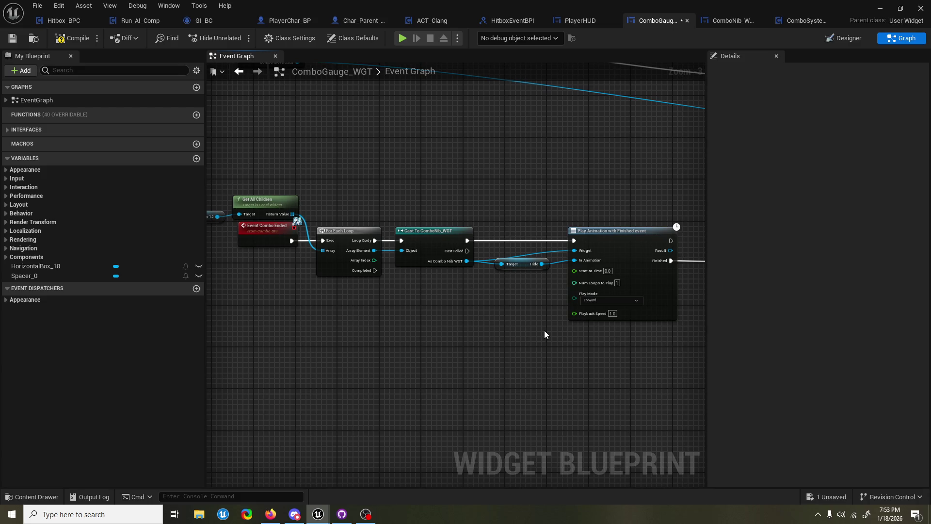
pyautogui.moveTo(546, 332)
pyautogui.mouseDown()
pyautogui.moveTo(484, 338)
pyautogui.moveTo(525, 346)
pyautogui.moveTo(401, 343)
pyautogui.moveTo(257, 362)
pyautogui.mouseUp()
pyautogui.scroll(-1, 257, 361)
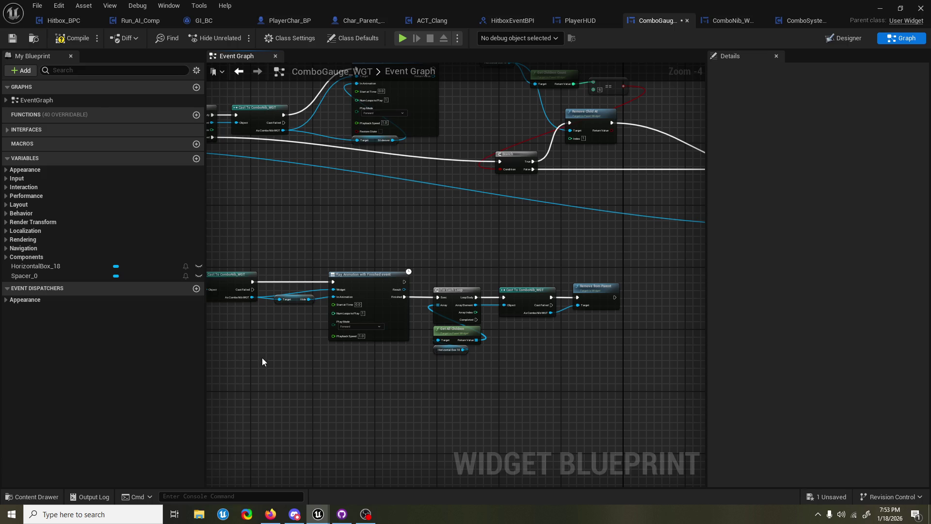
# Compile ComboGauge_WGT with F7 and return to the Graveyard level editor
pyautogui.moveTo(256, 364); pyautogui.dragTo(335, 355)
pyautogui.scroll(-1, 337, 356)
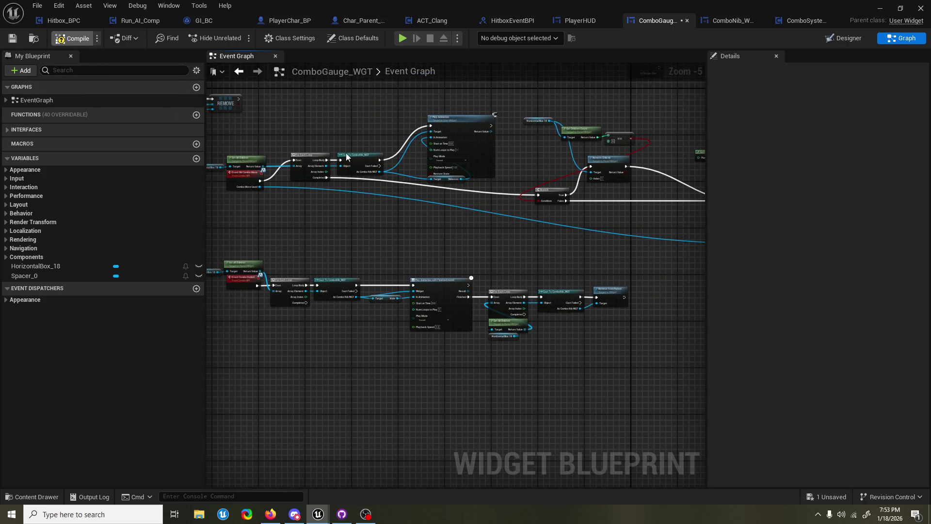
pyautogui.press('F7')
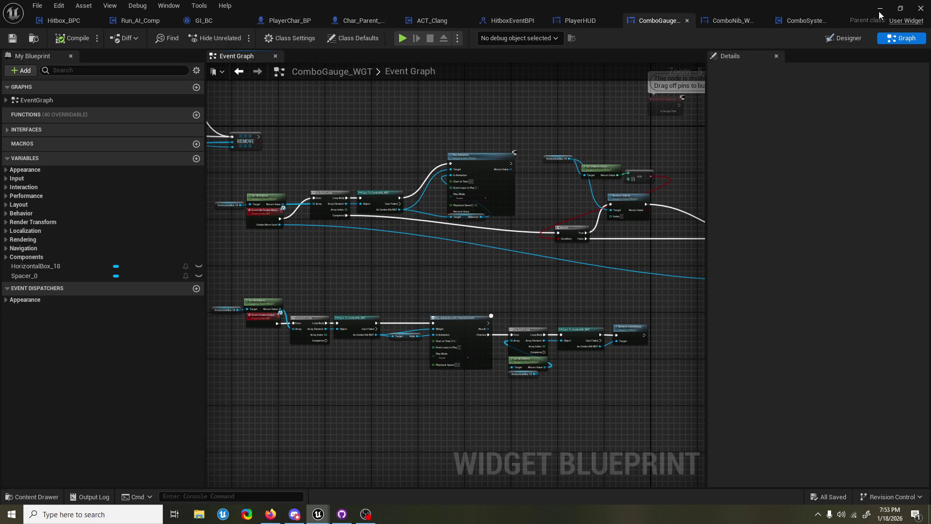
pyautogui.click(880, 10)
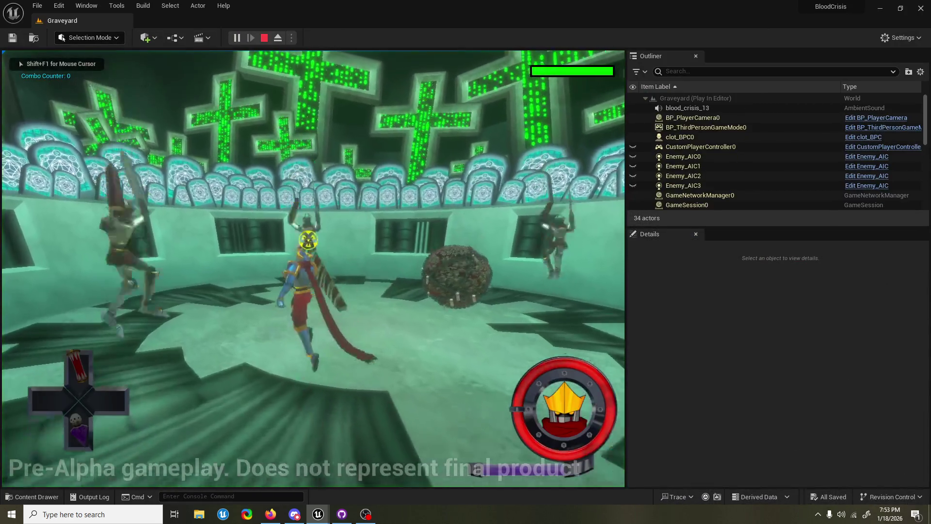
# Play-test the Graveyard level, stop it, and close the Message Log showing the Accessed None error
pyautogui.click(313, 268)
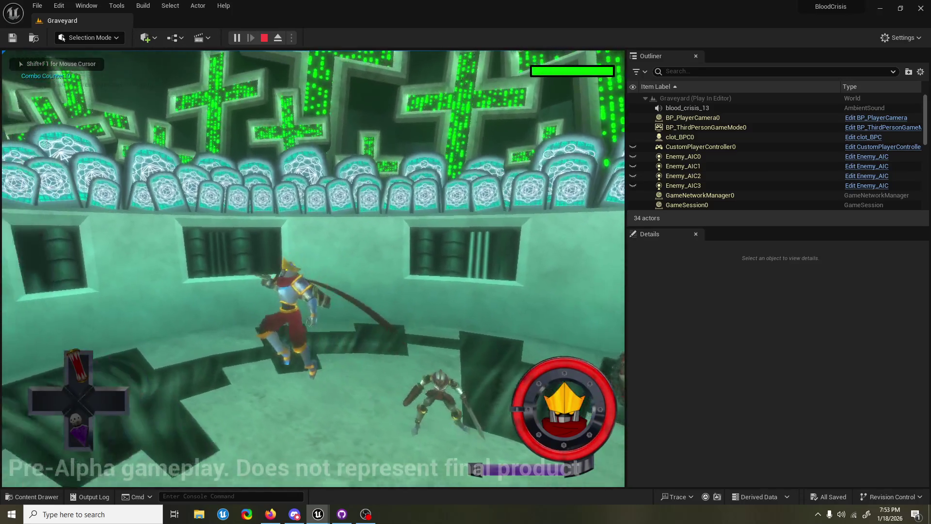
pyautogui.press('Escape')
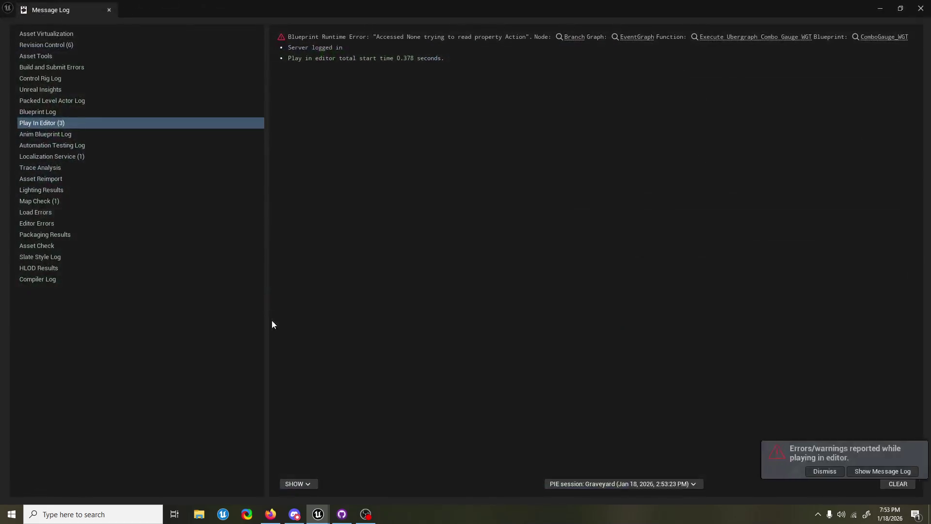
pyautogui.click(923, 11)
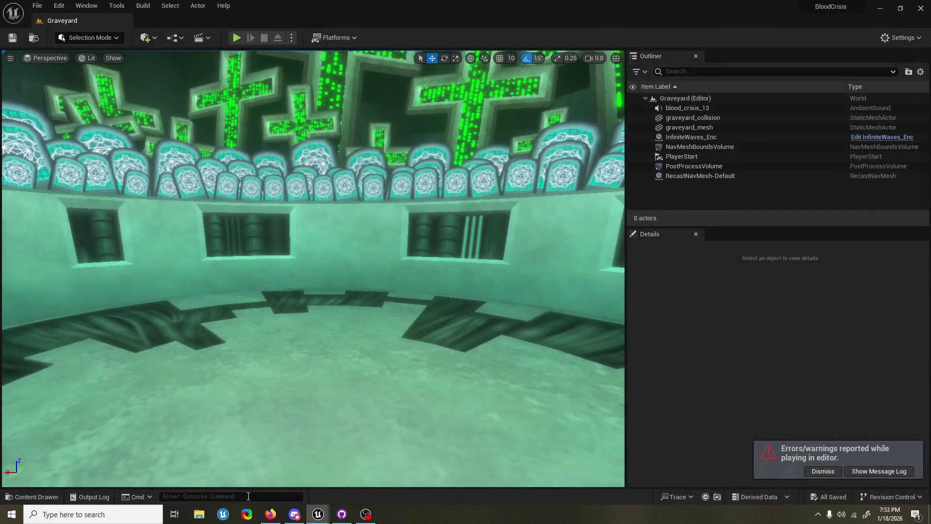
# Bring ComboGauge_WGT back and center its Event Graph on Event Combo Started
pyautogui.moveTo(316, 514)
pyautogui.click(345, 438)
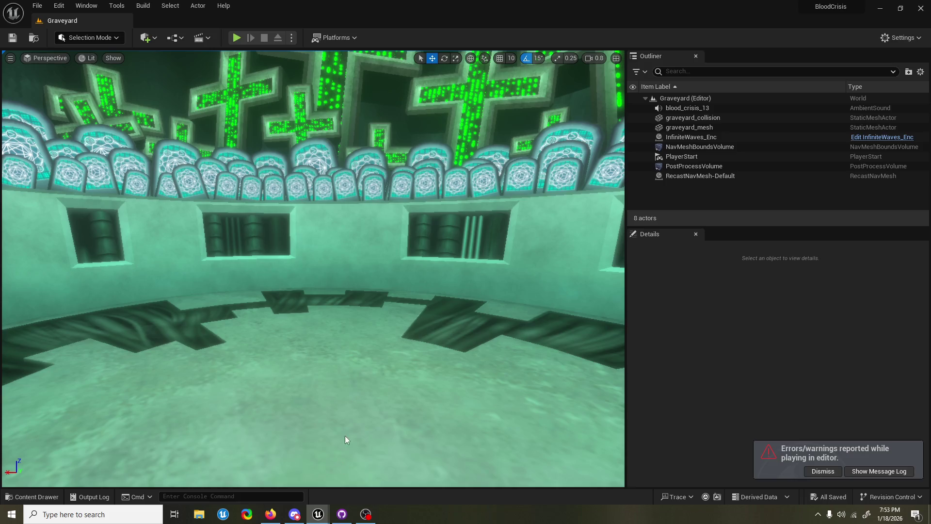
pyautogui.moveTo(292, 290); pyautogui.dragTo(469, 389)
pyautogui.moveTo(387, 336); pyautogui.dragTo(500, 327)
pyautogui.scroll(2, 367, 247)
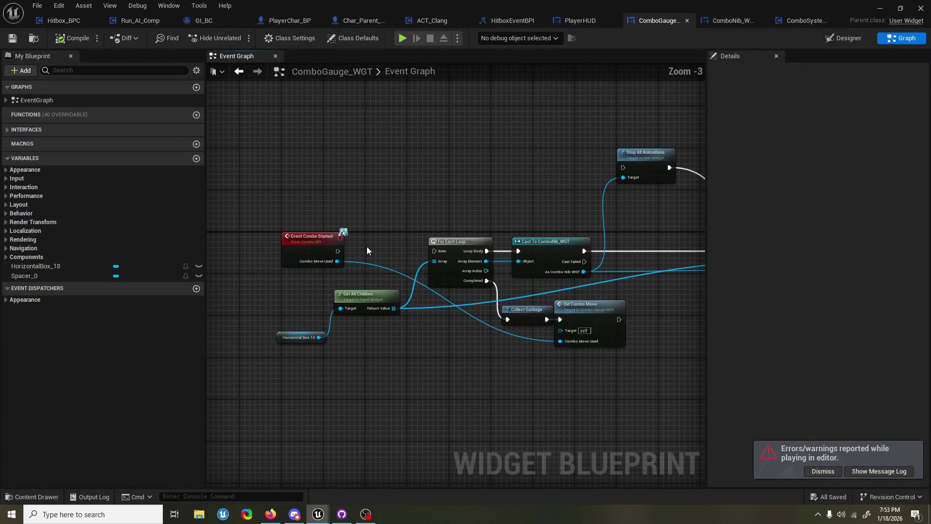
# Wire Event Combo Started's exec into the For Each Loop and save the blueprint
pyautogui.moveTo(367, 247)
pyautogui.mouseDown()
pyautogui.moveTo(335, 262)
pyautogui.moveTo(420, 251)
pyautogui.mouseUp()
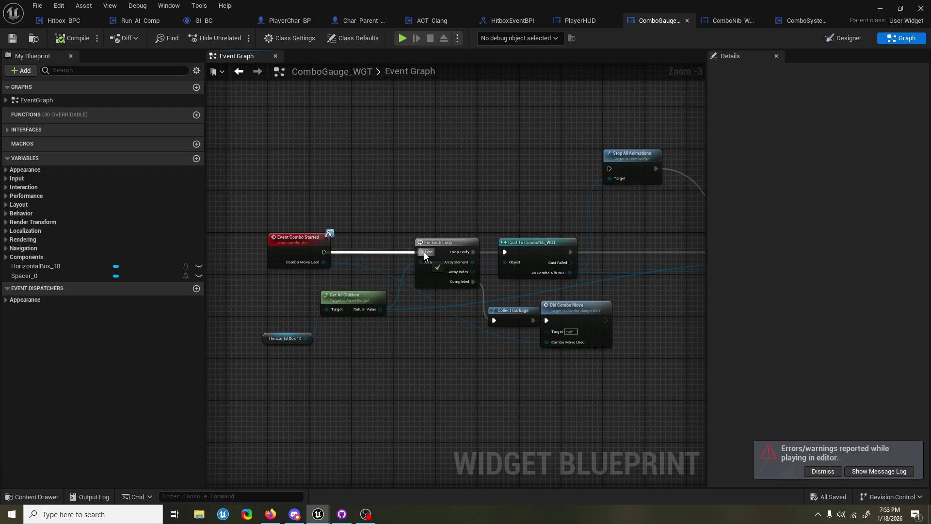
pyautogui.scroll(-1, 429, 240)
pyautogui.moveTo(522, 317); pyautogui.dragTo(465, 316)
pyautogui.hotkey('ctrl', 's')
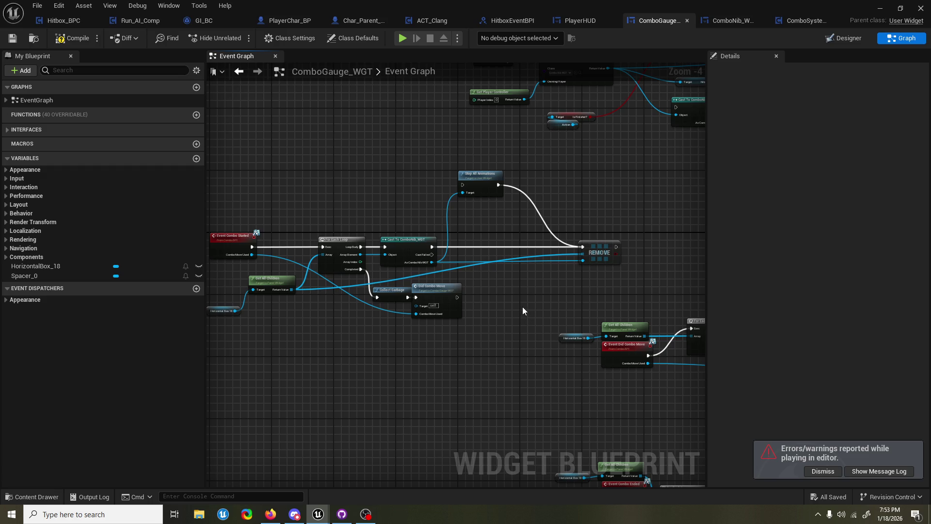
# Reposition the Did Combo Move node slightly to the right
pyautogui.rightClick(523, 307)
pyautogui.click(500, 295)
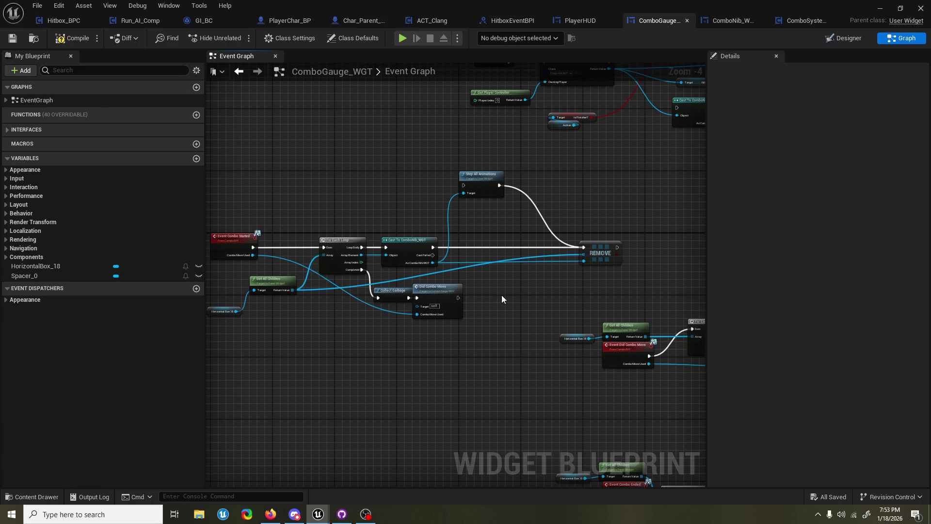
pyautogui.moveTo(503, 297); pyautogui.dragTo(528, 281)
pyautogui.moveTo(460, 283); pyautogui.dragTo(472, 282)
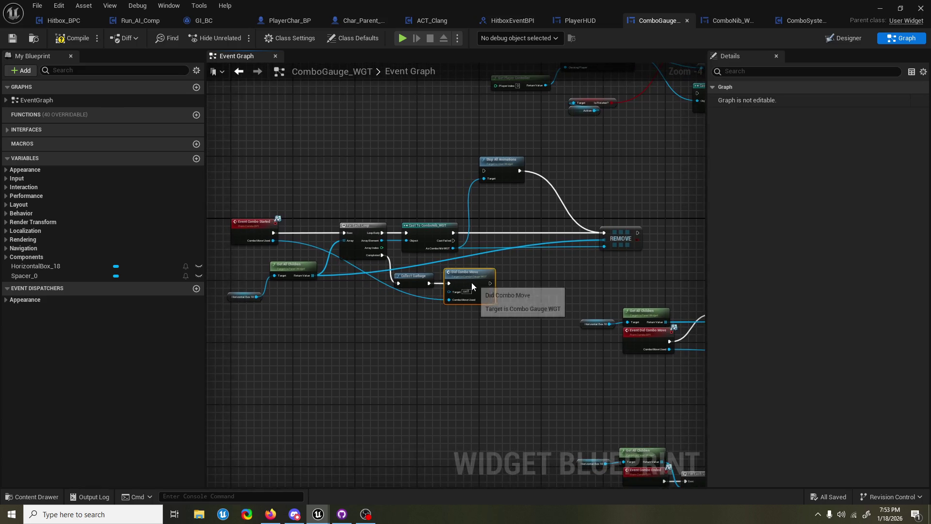
# Move Horizontal Box 18 up beside Get All Children and save again
pyautogui.moveTo(510, 305); pyautogui.dragTo(438, 252)
pyautogui.scroll(-1, 438, 252)
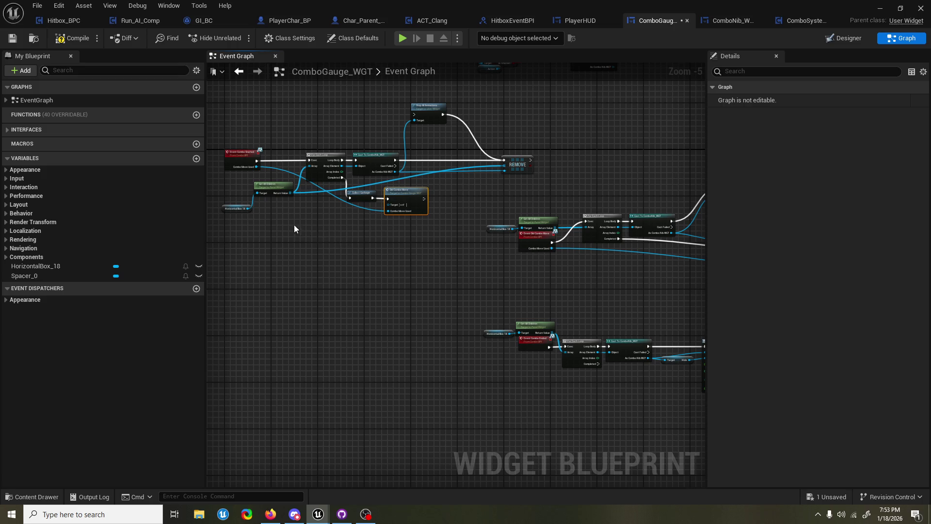
pyautogui.scroll(3, 290, 223)
pyautogui.moveTo(290, 223); pyautogui.dragTo(362, 270)
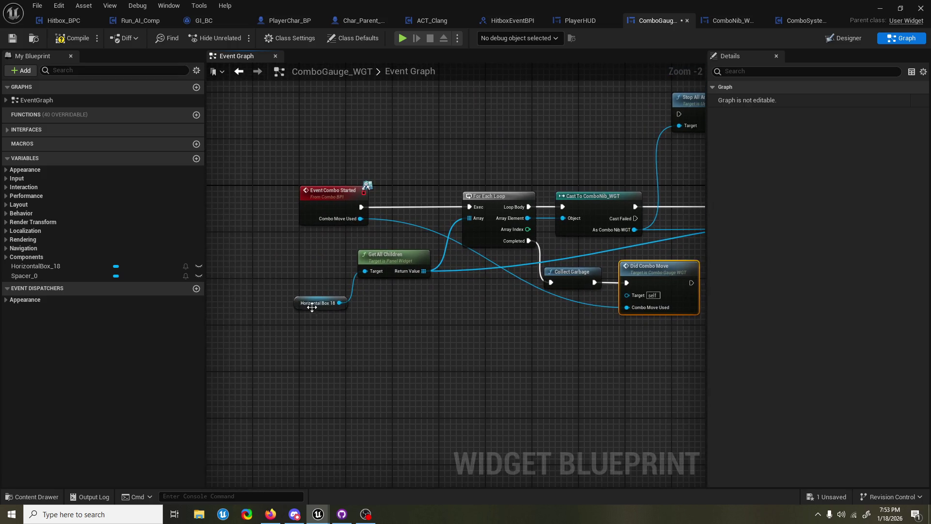
pyautogui.moveTo(312, 307); pyautogui.dragTo(310, 277)
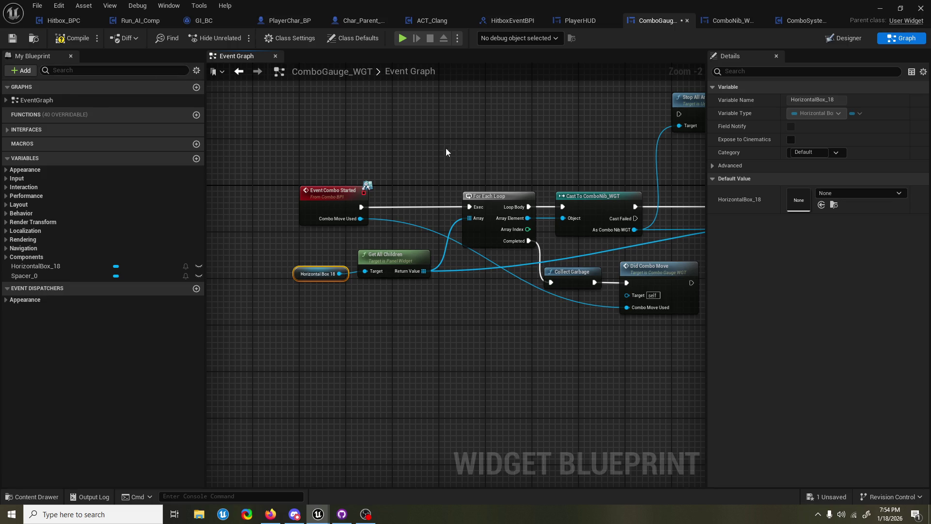
pyautogui.scroll(-2, 463, 347)
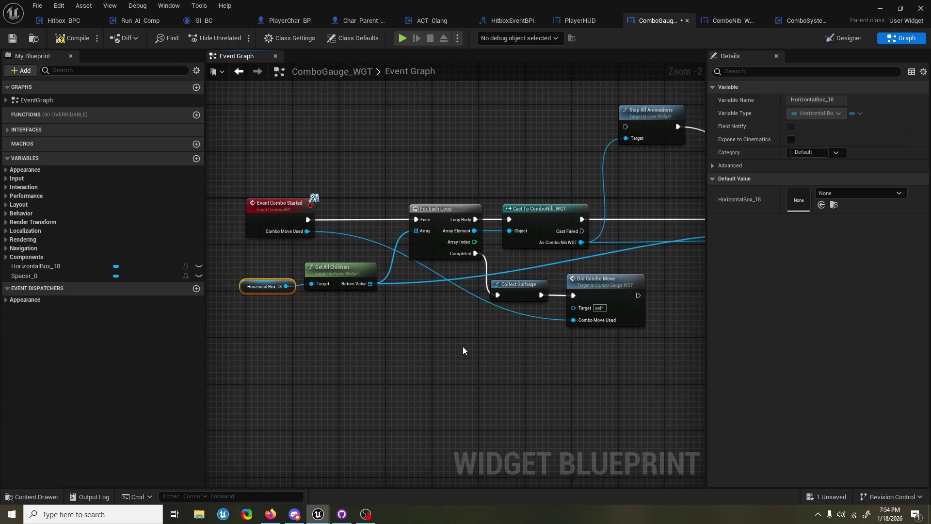
pyautogui.hotkey('ctrl', 's')
# Survey the whole event graph, then minimize ComboGauge_WGT to return to the Graveyard level
pyautogui.scroll(-3, 499, 308)
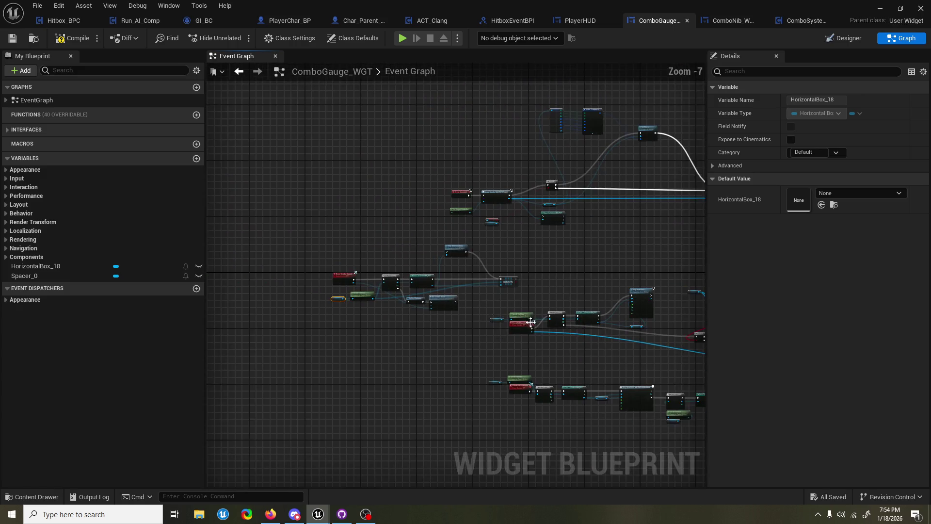
pyautogui.moveTo(375, 297)
pyautogui.mouseDown()
pyautogui.moveTo(199, 316)
pyautogui.moveTo(485, 280)
pyautogui.mouseUp()
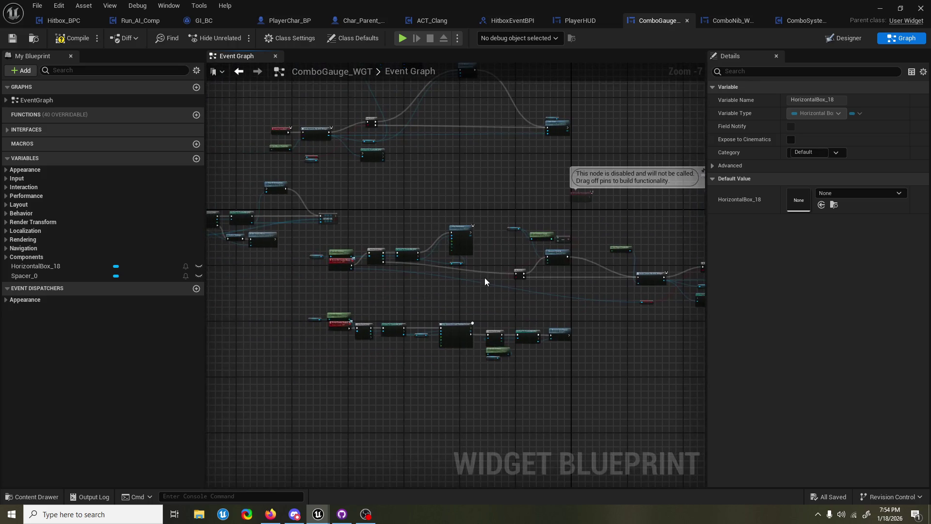
pyautogui.moveTo(376, 297); pyautogui.dragTo(412, 293)
pyautogui.scroll(2, 380, 289)
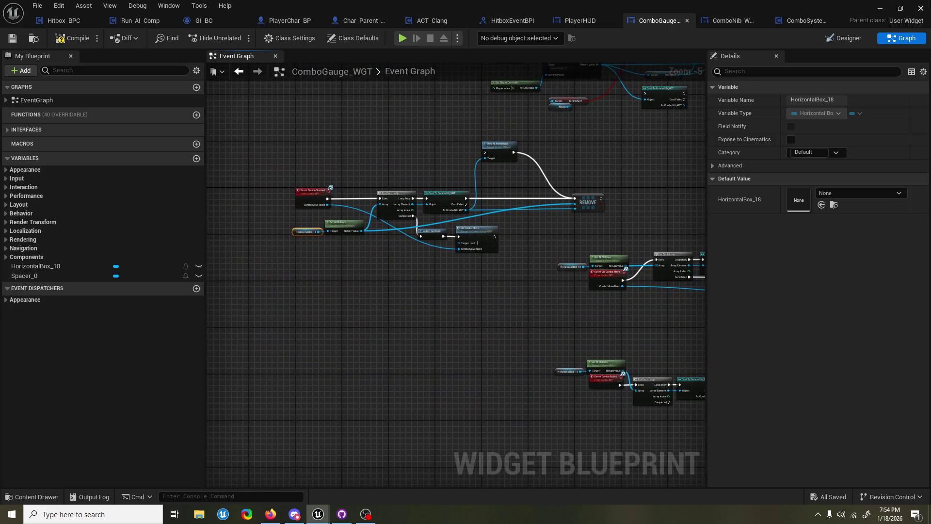
pyautogui.click(879, 9)
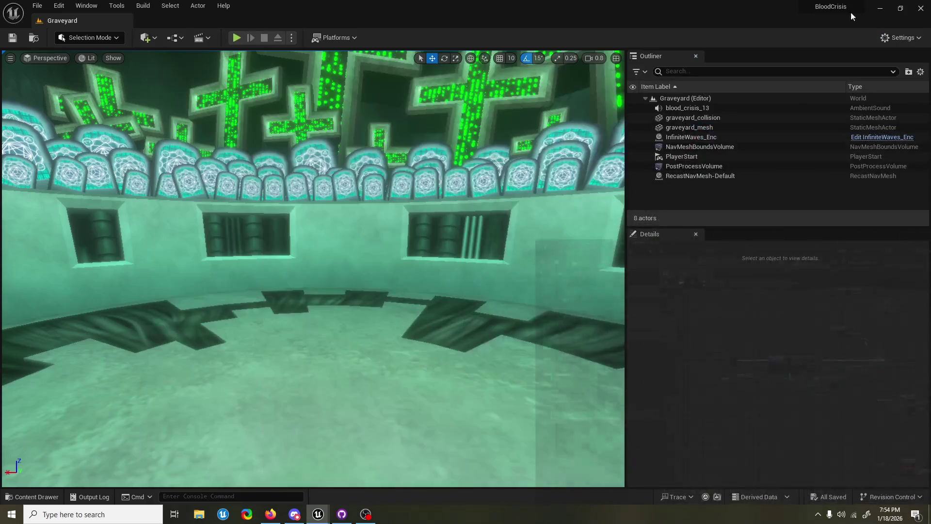
# Play the Graveyard level, fighting enemies to build a combo, then stop the session
pyautogui.click(236, 37)
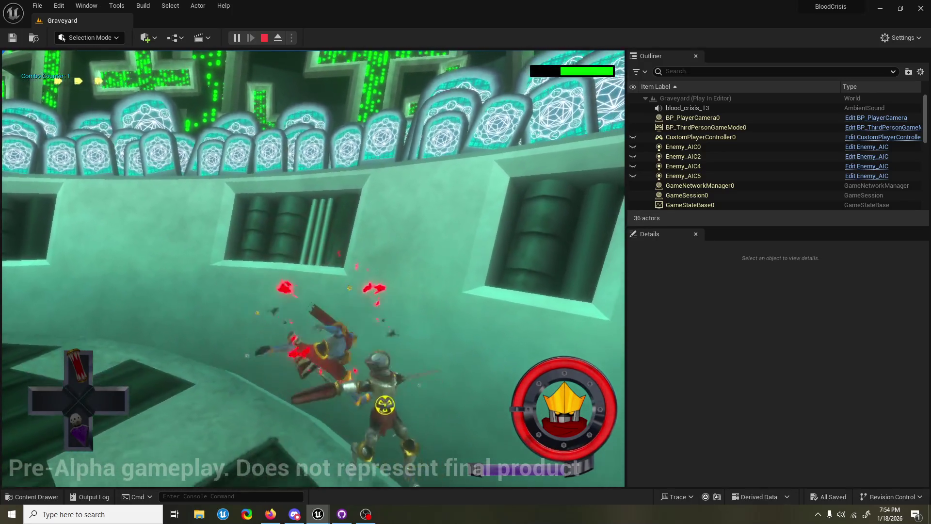
pyautogui.press('Escape')
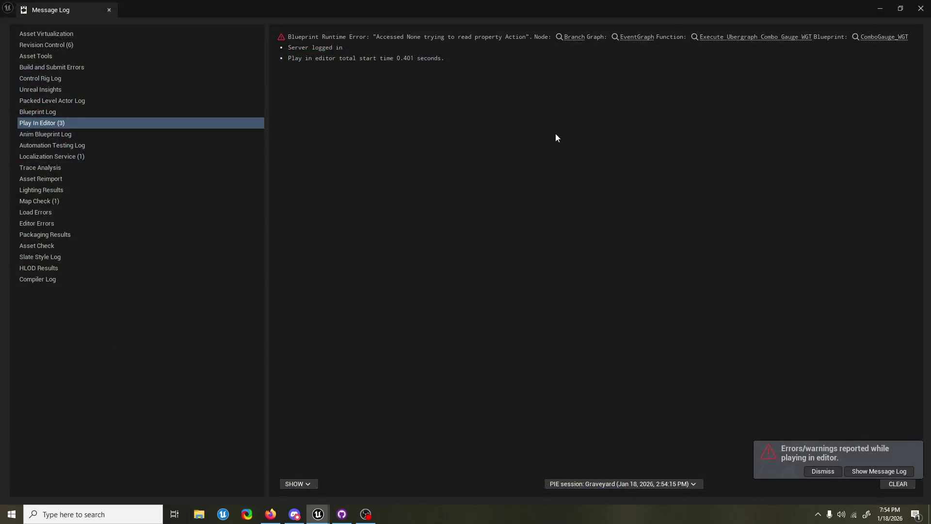
# Close the Message Log, glance at ComboGauge_WGT, and switch back to the level editor
pyautogui.click(921, 10)
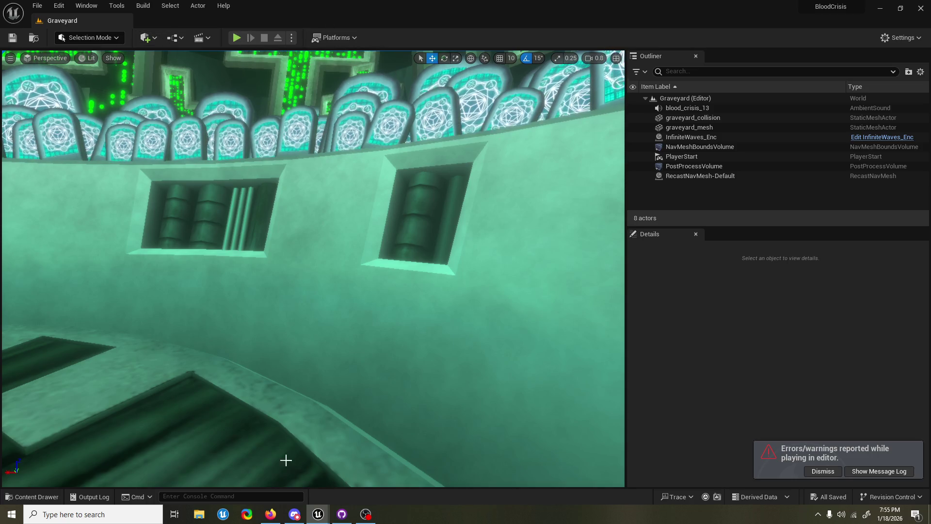
pyautogui.moveTo(318, 514)
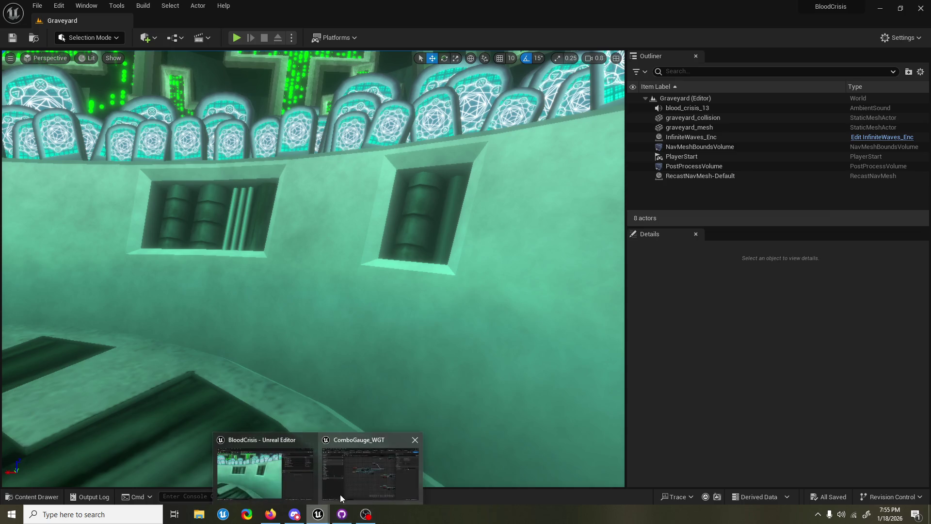
pyautogui.click(346, 488)
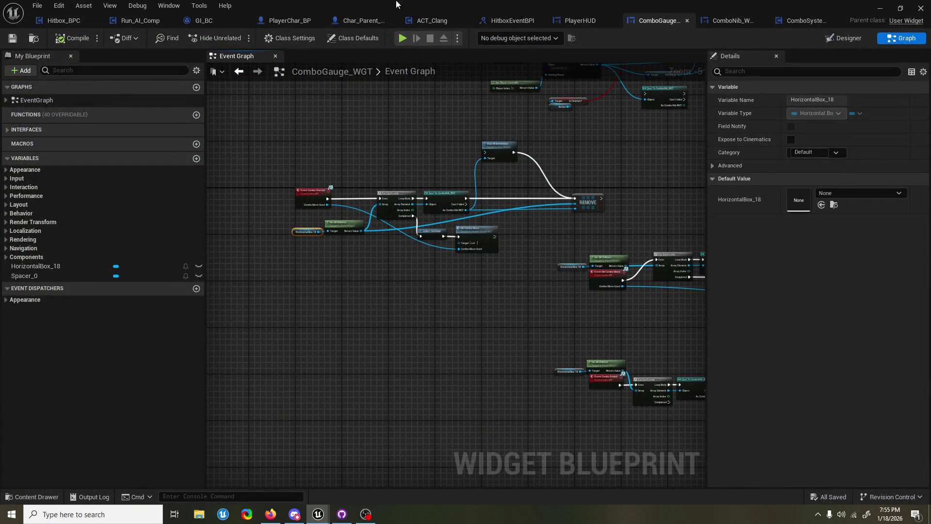
pyautogui.hotkey('alt', 'Tab')
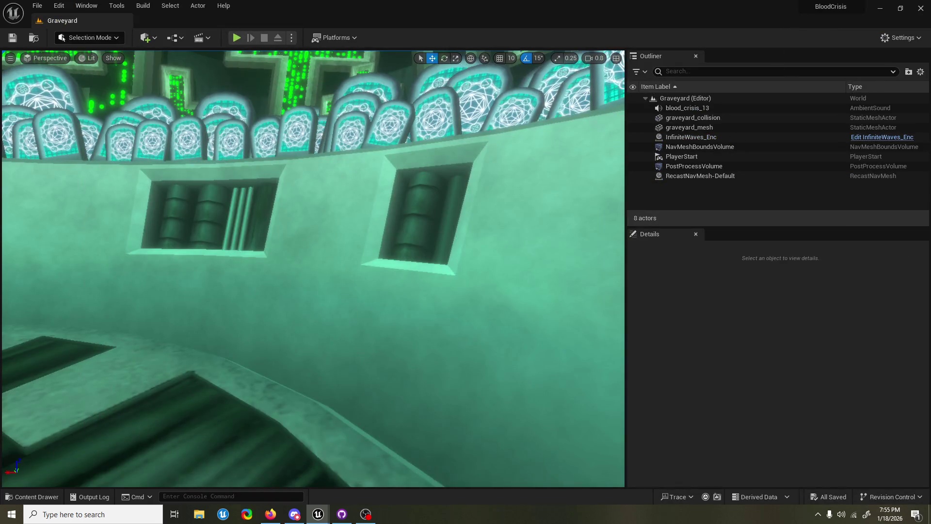